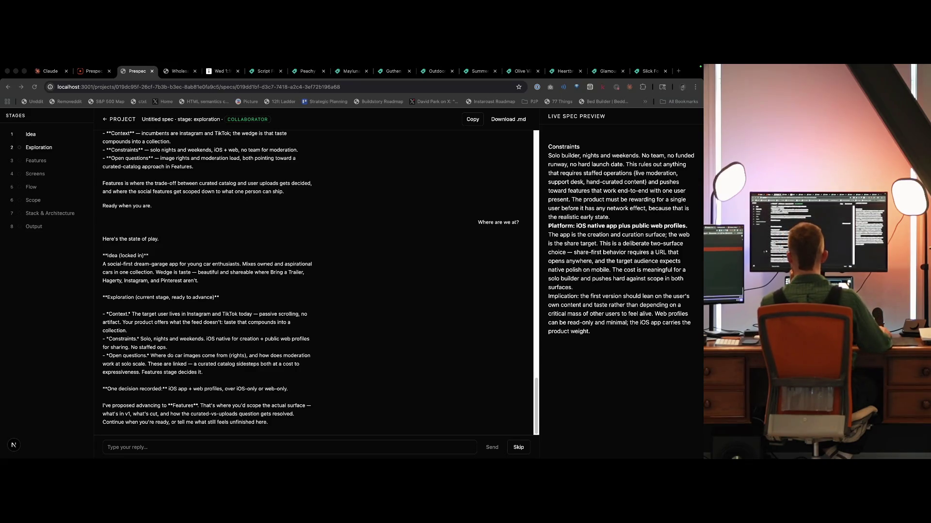
# Step: Send the 'Let's do it' reply to move on to Features, then reload the spec page
pyautogui.click(283, 358)
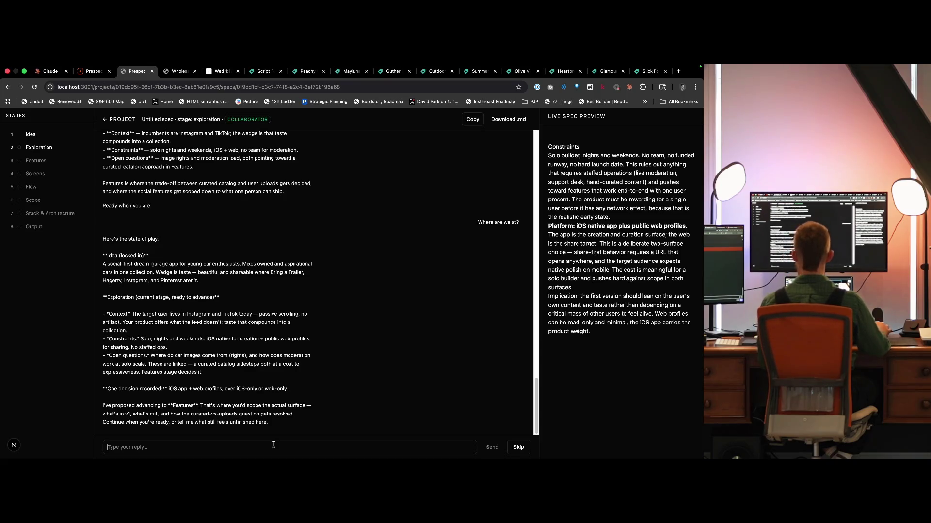
pyautogui.press('Return')
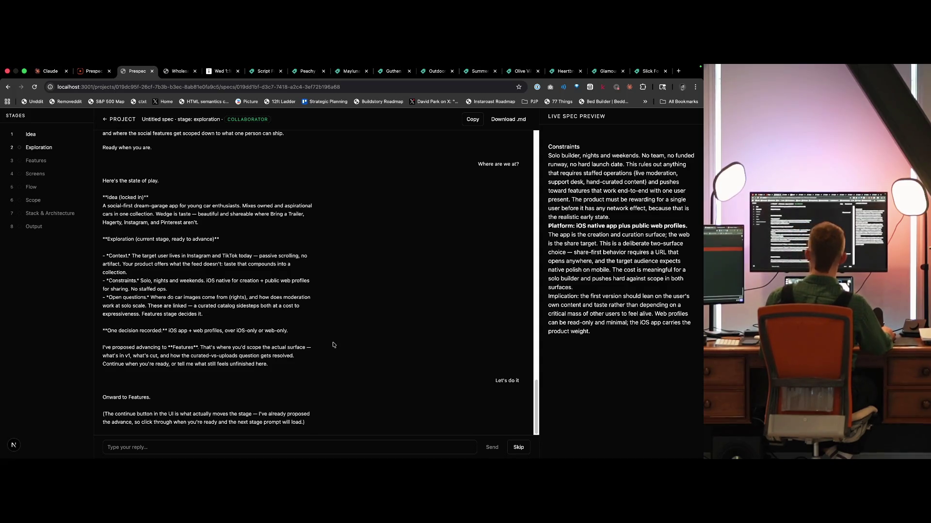
pyautogui.click(49, 162)
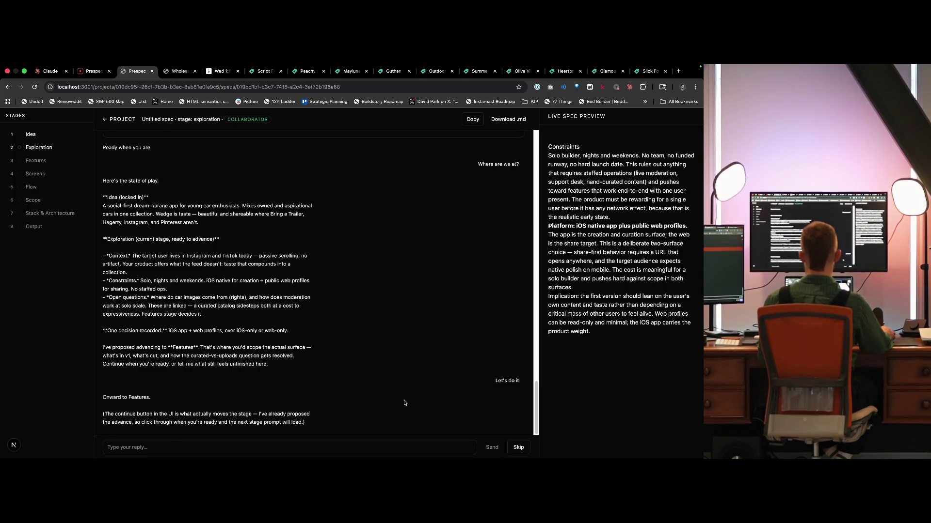
# Step: Skip the current question, view the Exploration stage, and return to the Roller spec list
pyautogui.click(518, 442)
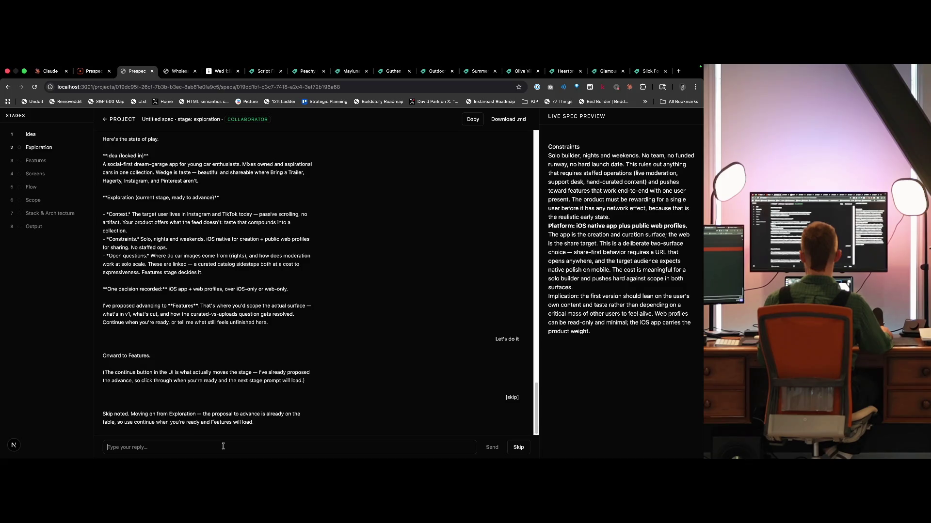
pyautogui.click(34, 147)
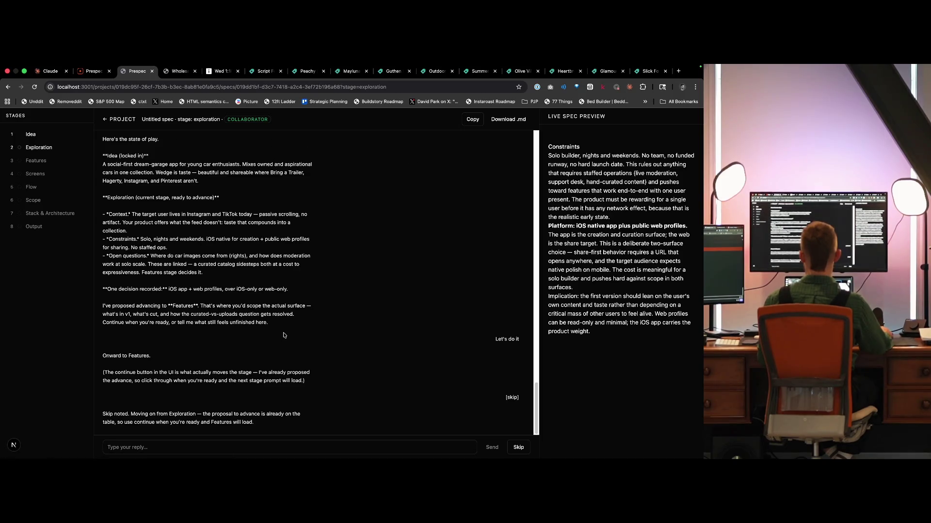
pyautogui.click(135, 121)
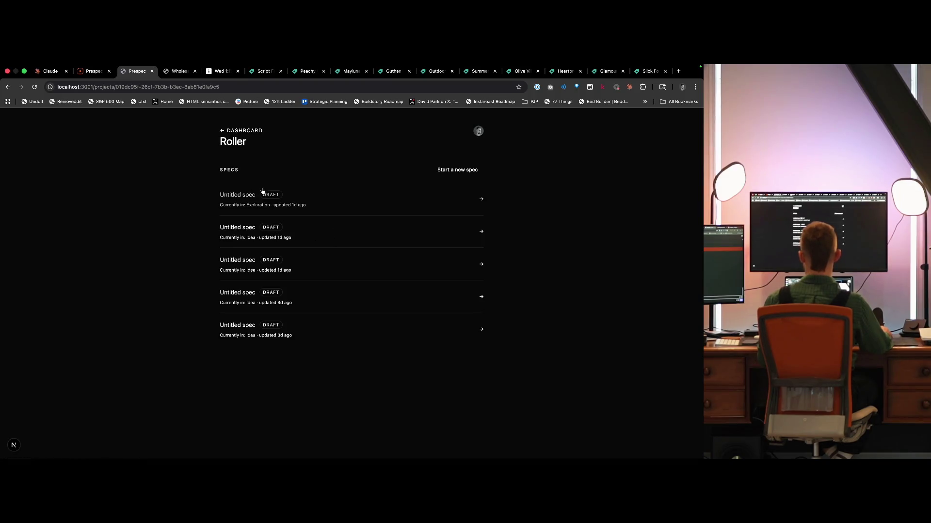
# Step: Open the spec that is in Exploration and scroll through its contents
pyautogui.click(251, 194)
pyautogui.scroll(10, 192, 195)
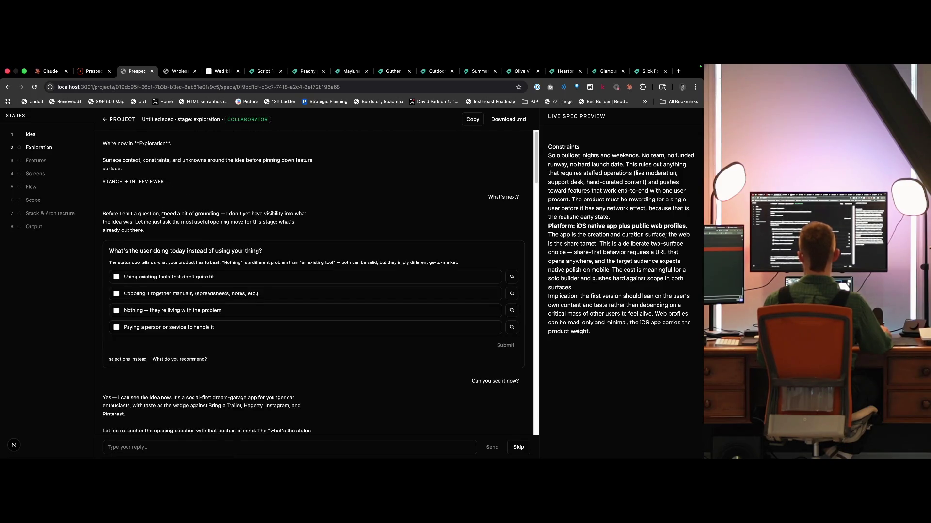
pyautogui.scroll(-5, 163, 328)
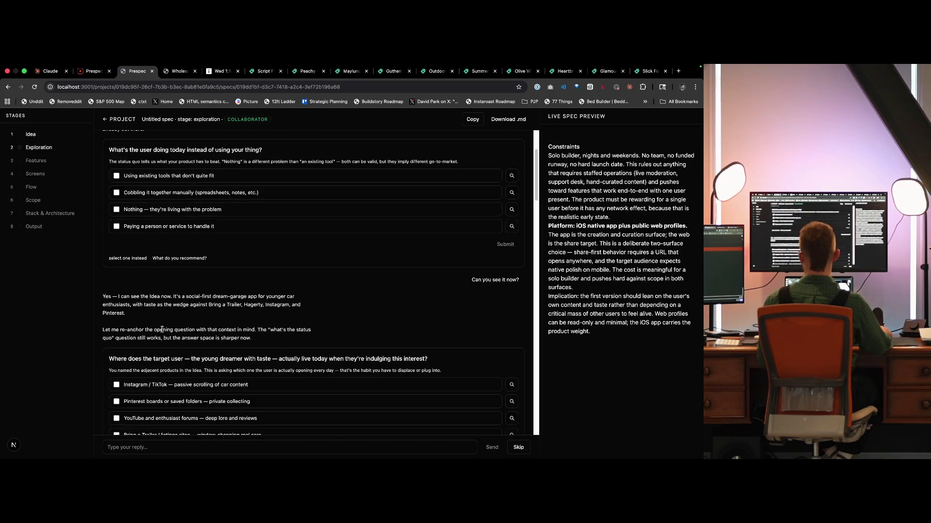
pyautogui.scroll(-10, 163, 328)
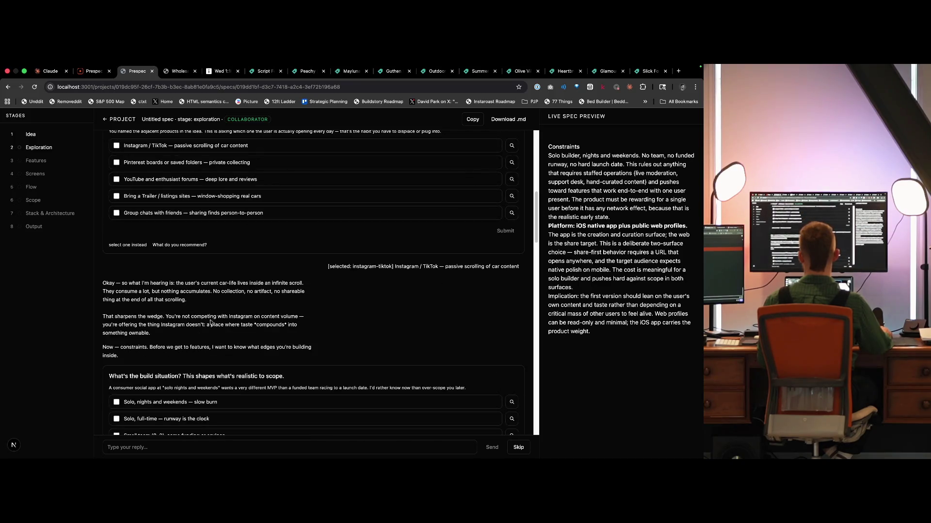
pyautogui.scroll(-7, 210, 321)
pyautogui.scroll(1, 199, 349)
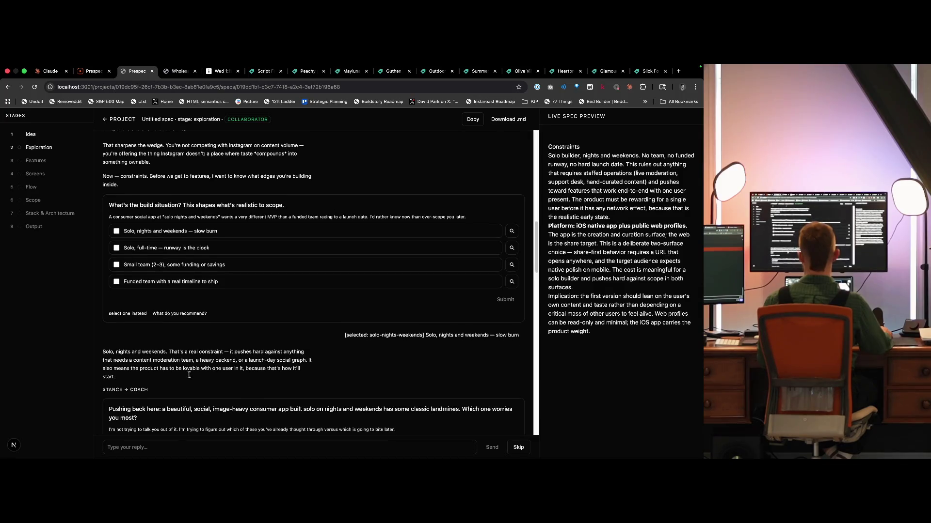
pyautogui.scroll(6, 194, 369)
pyautogui.scroll(6, 222, 361)
pyautogui.scroll(6, 235, 347)
pyautogui.scroll(6, 247, 333)
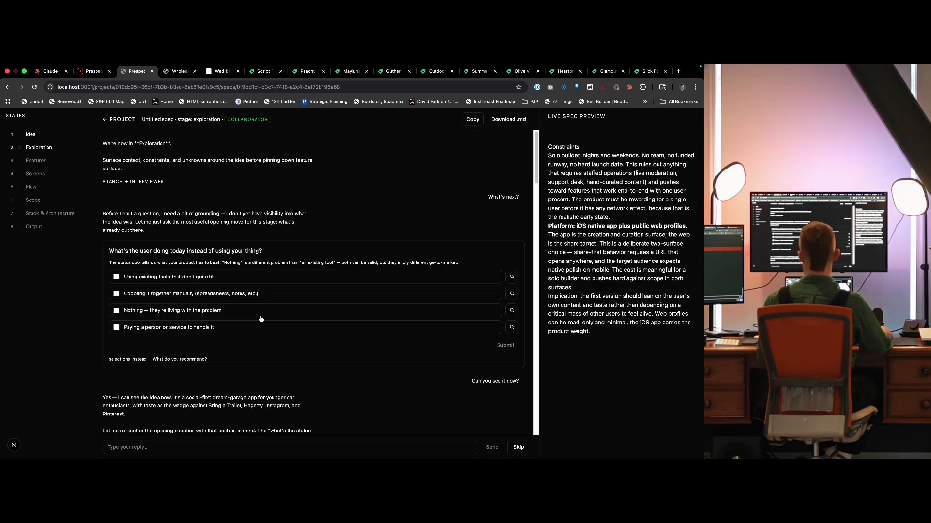
# Step: View that spec's Idea stage, then start a new spec from the Roller project list
pyautogui.click(37, 136)
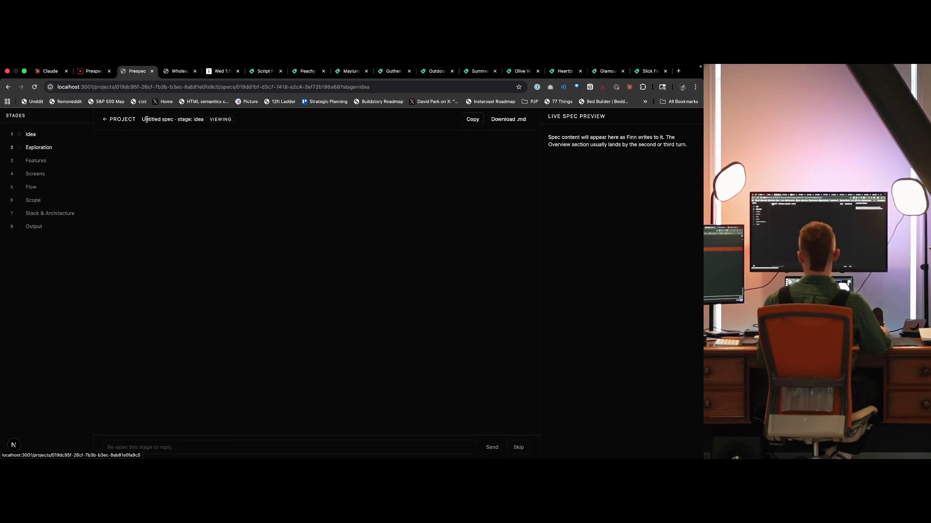
pyautogui.click(115, 119)
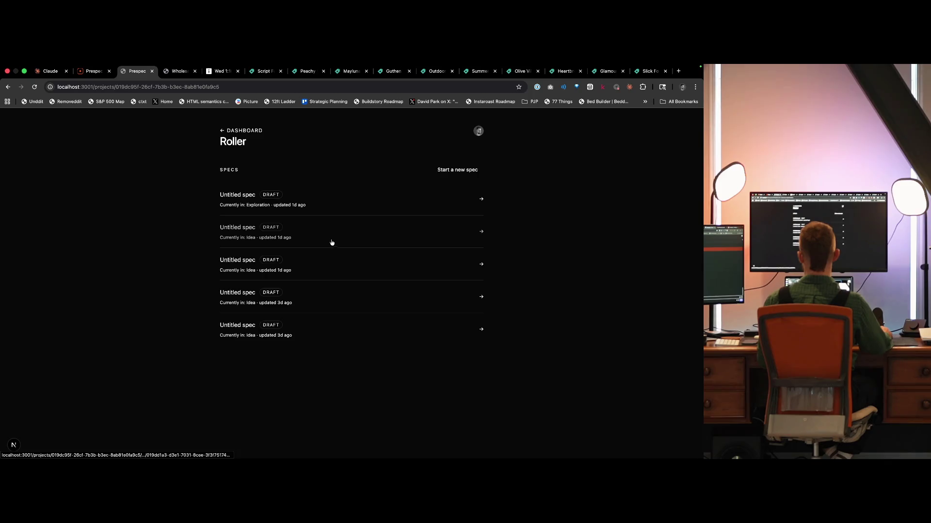
pyautogui.click(440, 170)
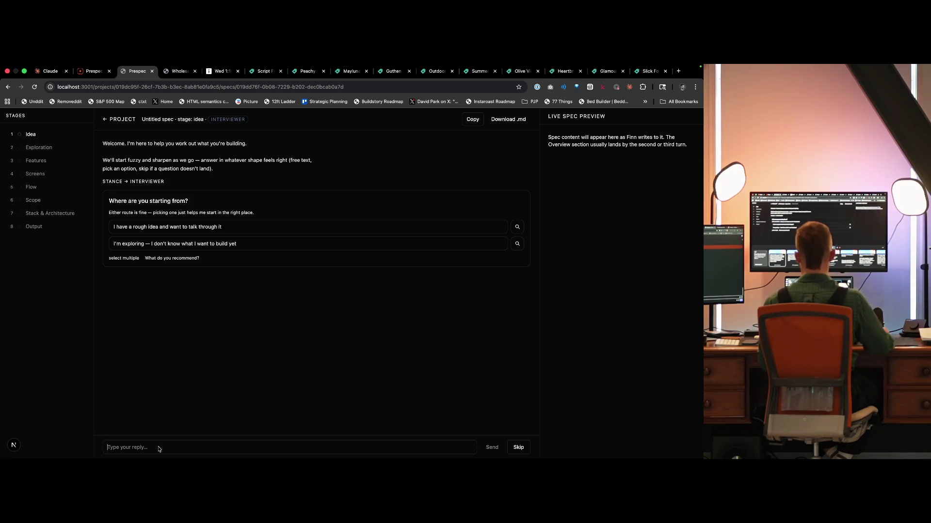
# Step: Paste and send the car-collecting app idea as the new spec's first reply
pyautogui.hotkey('ctrl', 'v')
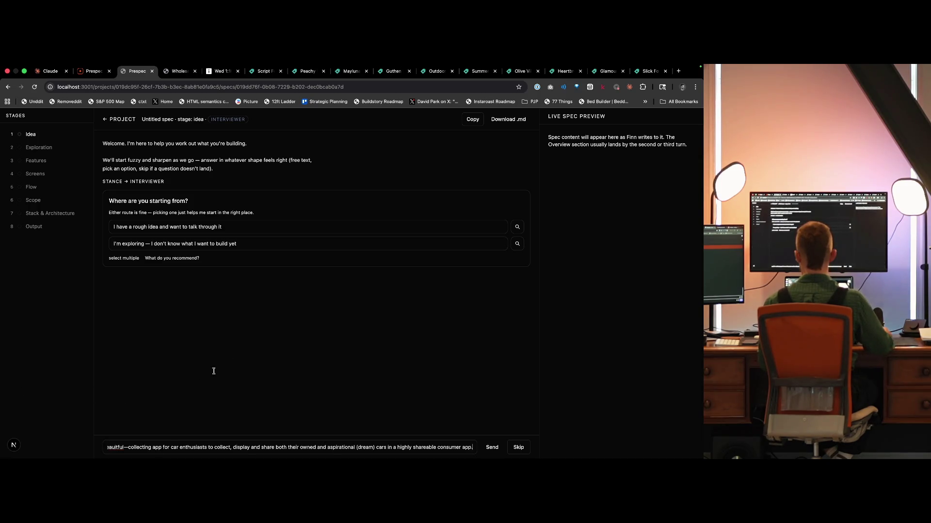
pyautogui.tripleClick(196, 444)
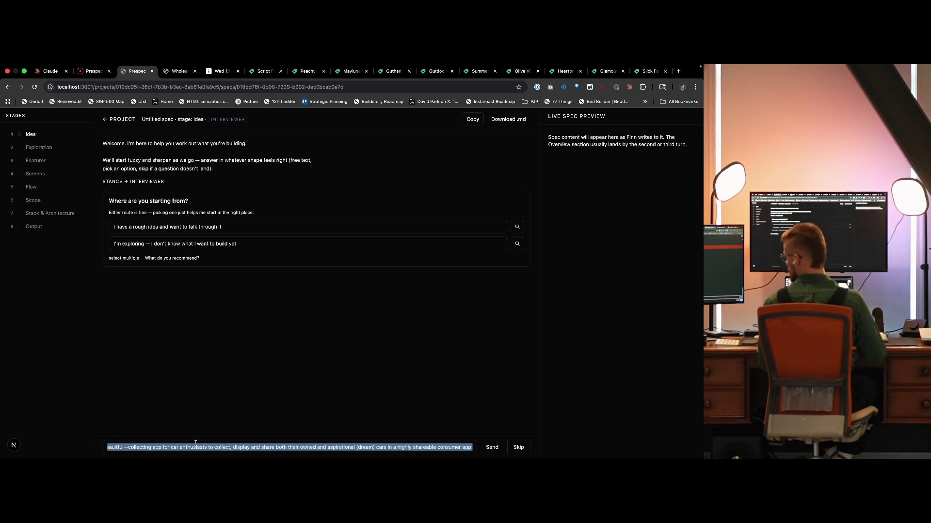
pyautogui.press('Return')
# Step: Switch between the browser and the Claude Code terminal, ending on the terminal
pyautogui.press('super+Tab')
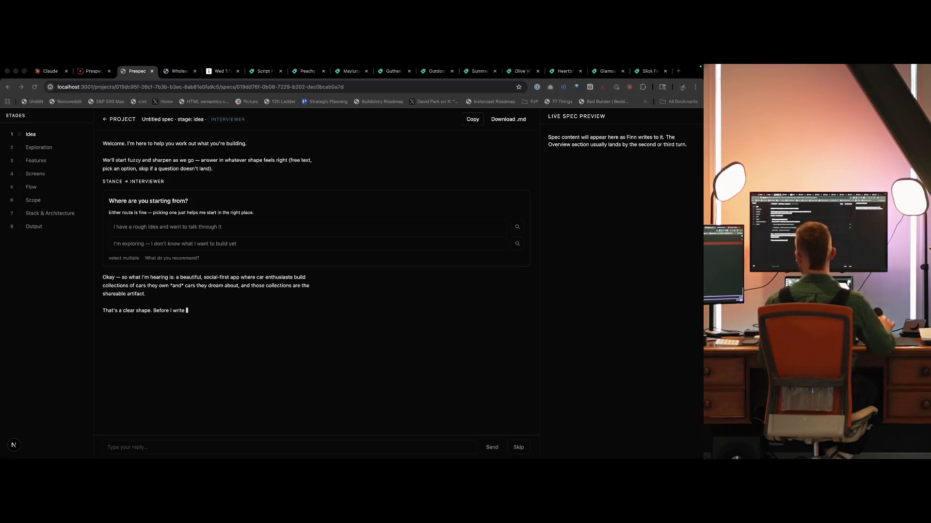
pyautogui.click(175, 250)
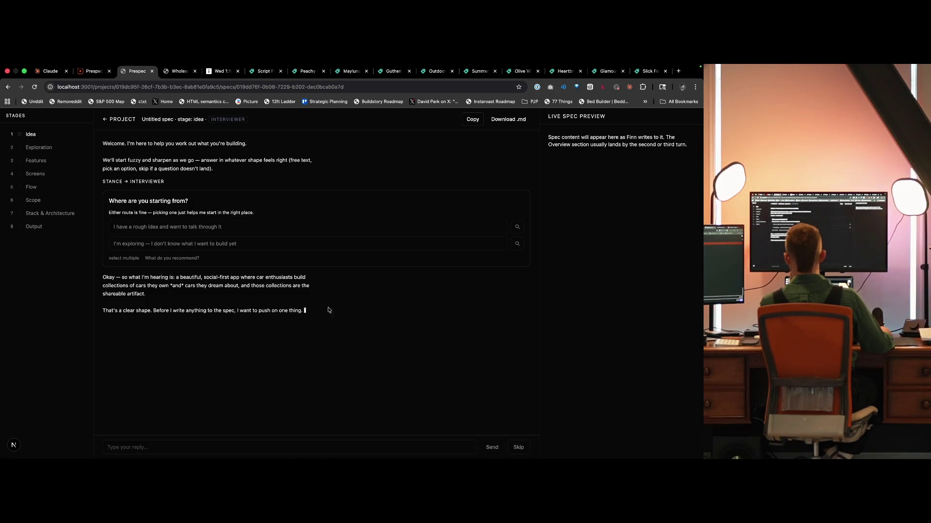
pyautogui.press('super+Tab')
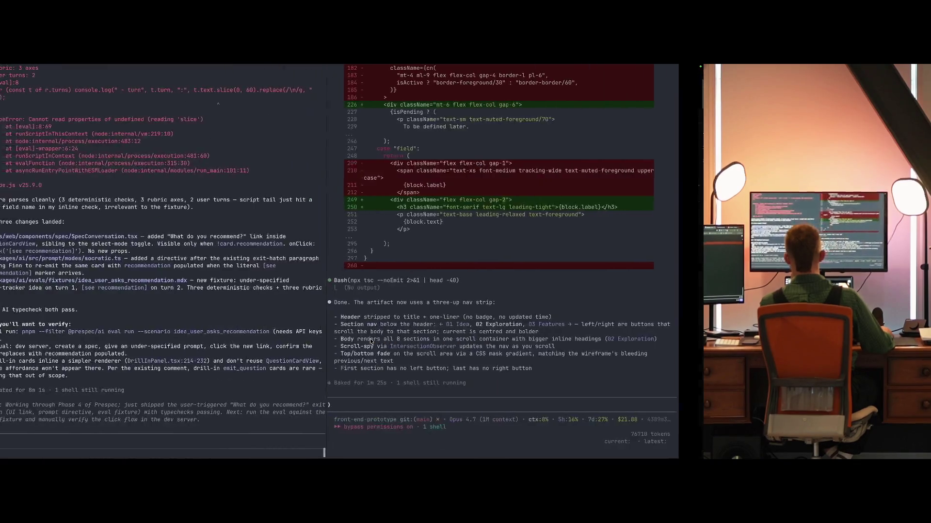
# Step: Switch from the terminal back to the Prespec owned-versus-aspirational question
pyautogui.press('super+Tab')
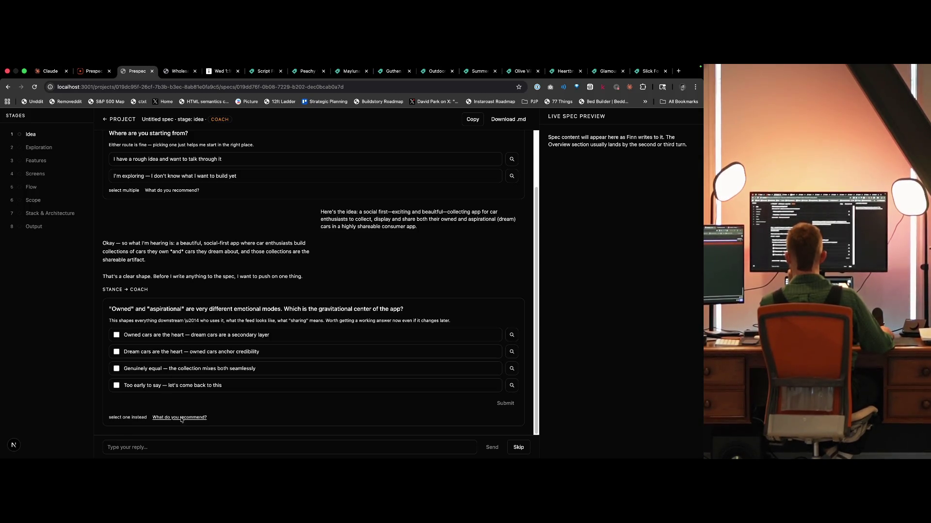
# Step: Ask for the recommendation, then submit 'Dream cars are the heart — owned cars anchor credibility'
pyautogui.click(181, 417)
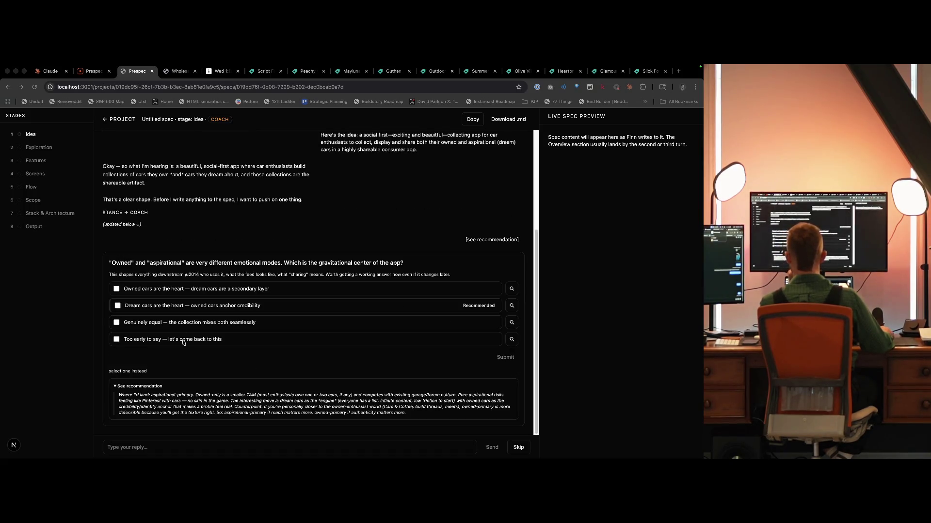
pyautogui.click(175, 373)
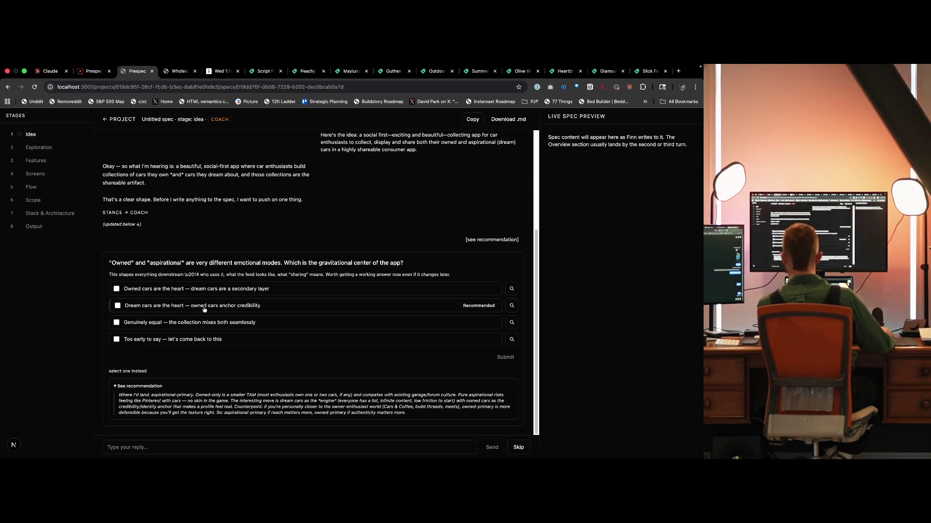
pyautogui.click(204, 309)
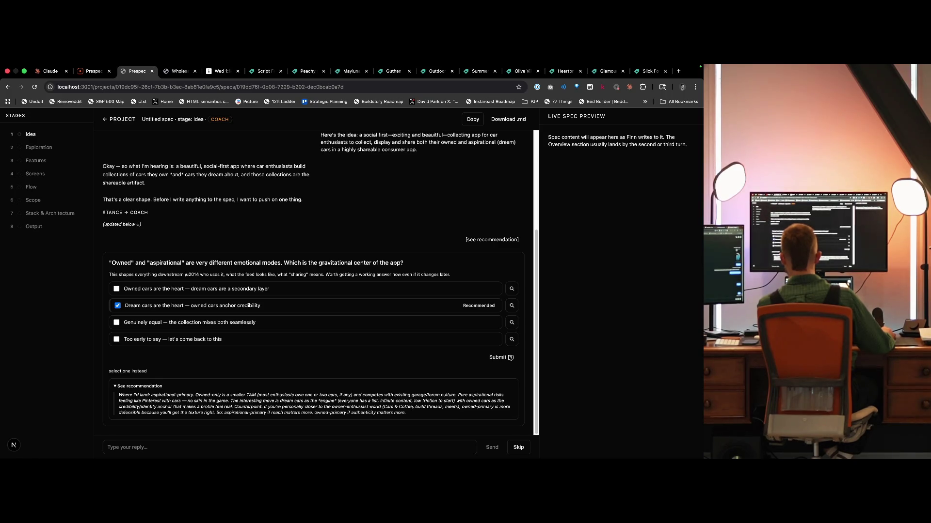
pyautogui.click(510, 358)
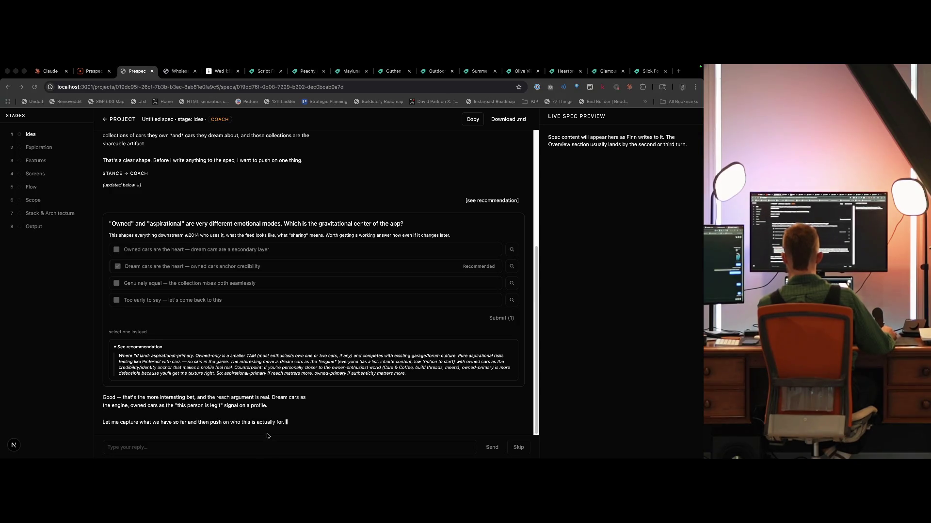
pyautogui.click(312, 410)
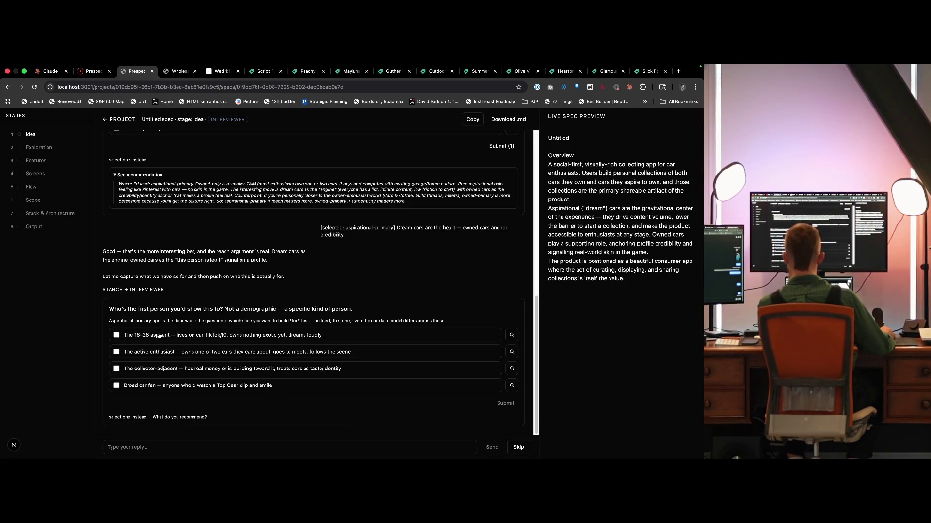
# Step: Submit 'The 18–28 aspirant' as the first audience, then switch to the terminal
pyautogui.click(213, 336)
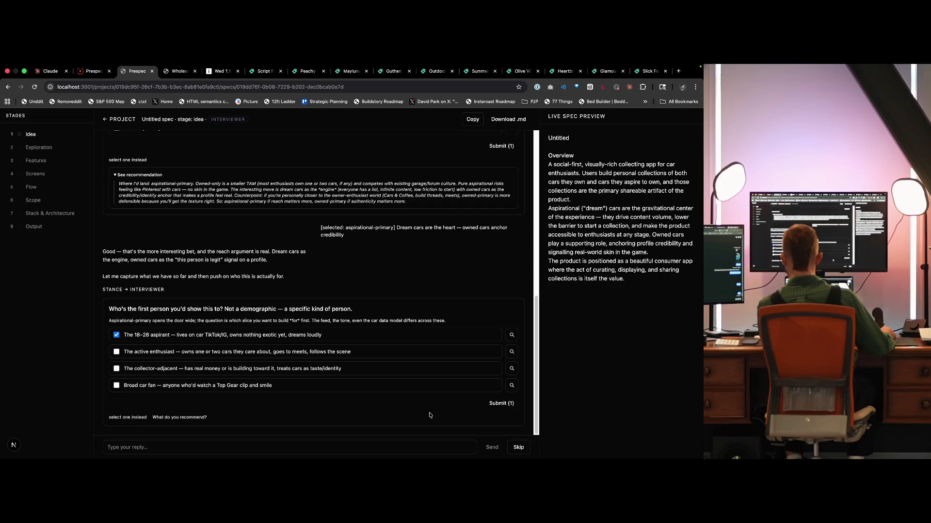
pyautogui.click(500, 405)
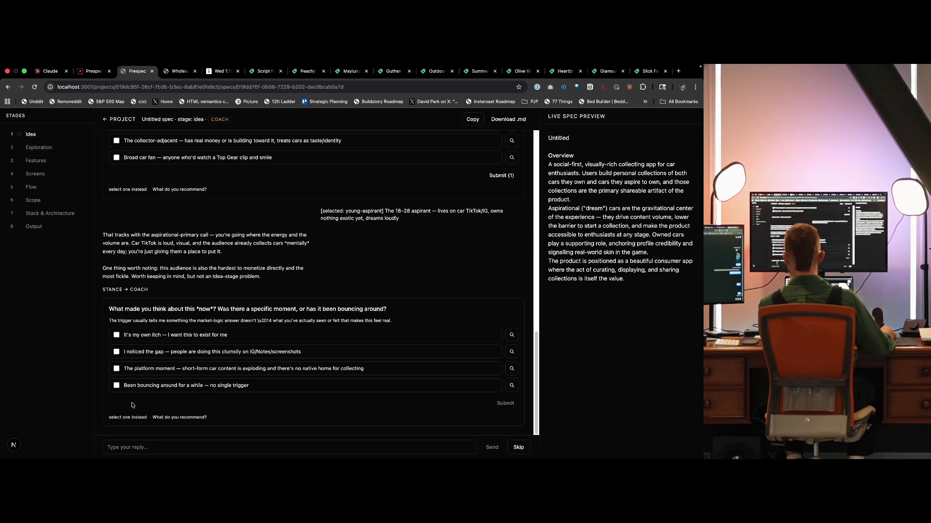
pyautogui.click(138, 447)
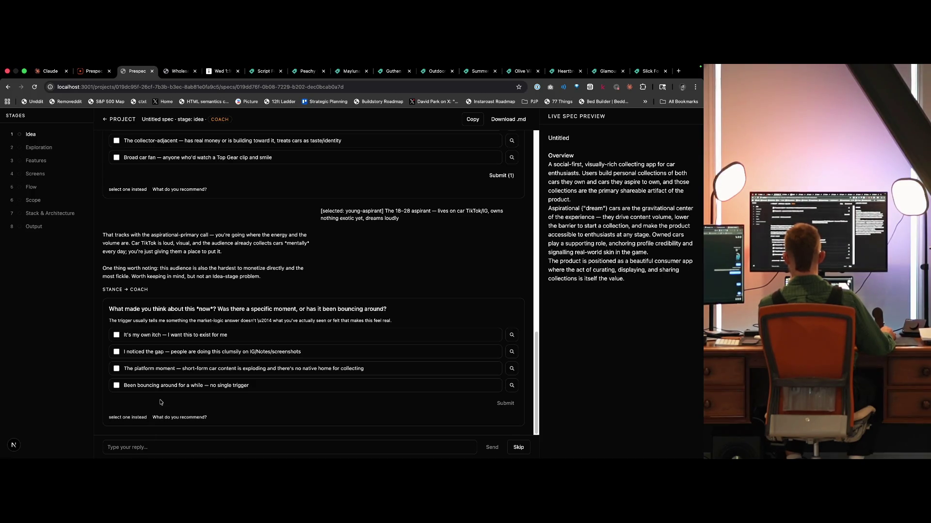
pyautogui.hotkey('ctrl', 'Left')
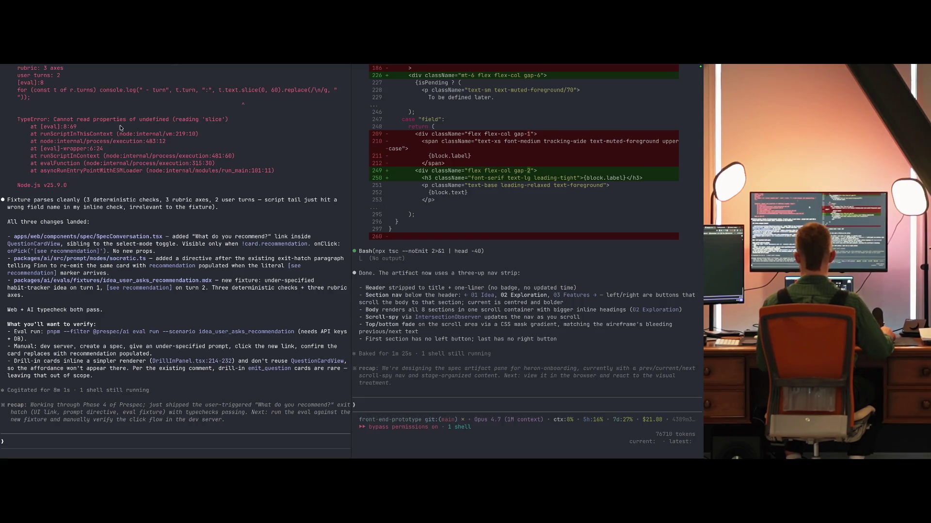
# Step: Switch from the Claude Code terminal back to Prespec's why-now question
pyautogui.hotkey('ctrl', 'Right')
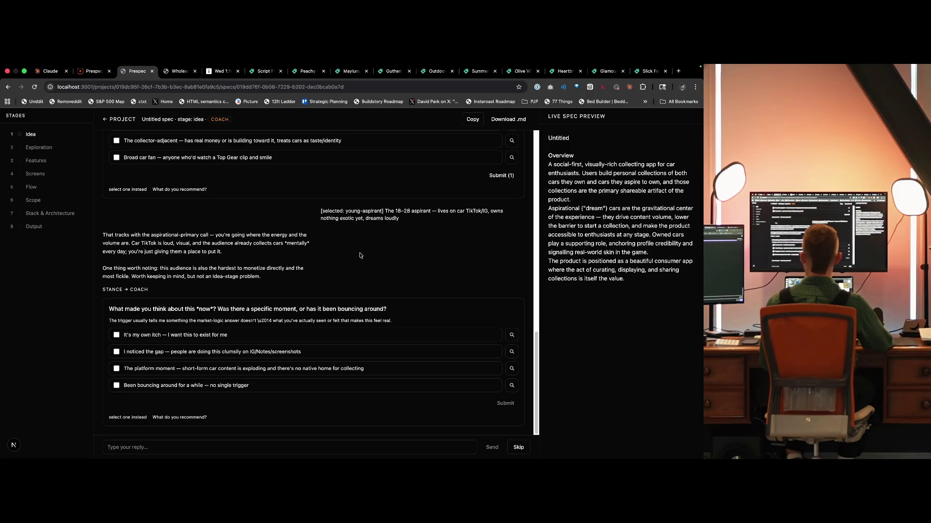
# Step: Scroll the Wholesale buyer onboarding spec, then step from 03 Features back to 01 Idea
pyautogui.hotkey('ctrl', 'Right')
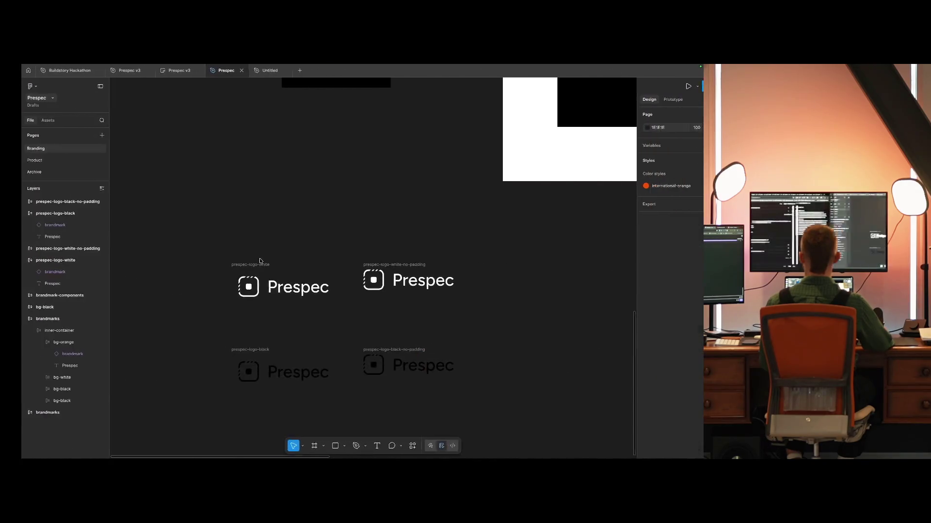
pyautogui.hotkey('ctrl', 'Left')
pyautogui.hotkey('ctrl', 'Left')
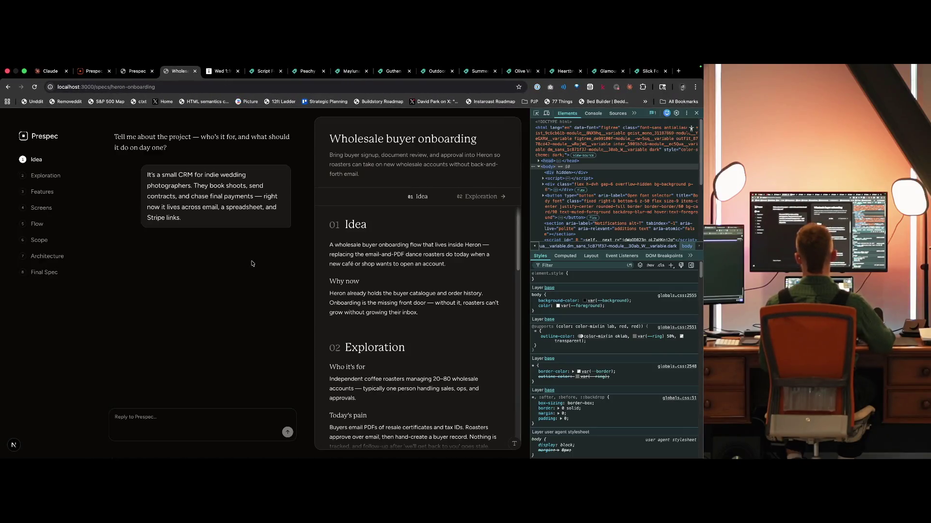
pyautogui.scroll(-3, 466, 215)
pyautogui.scroll(-5, 465, 216)
pyautogui.scroll(-3, 435, 260)
pyautogui.scroll(10, 420, 285)
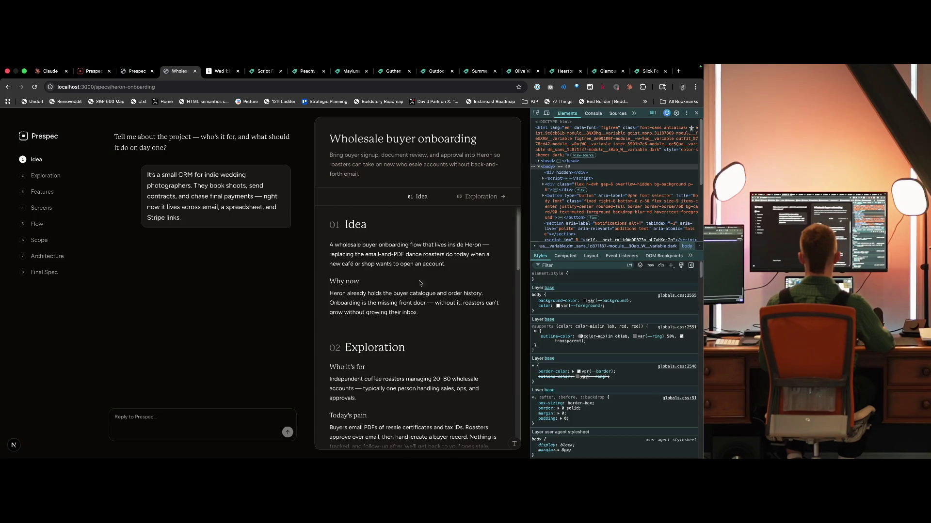
pyautogui.scroll(-3, 420, 285)
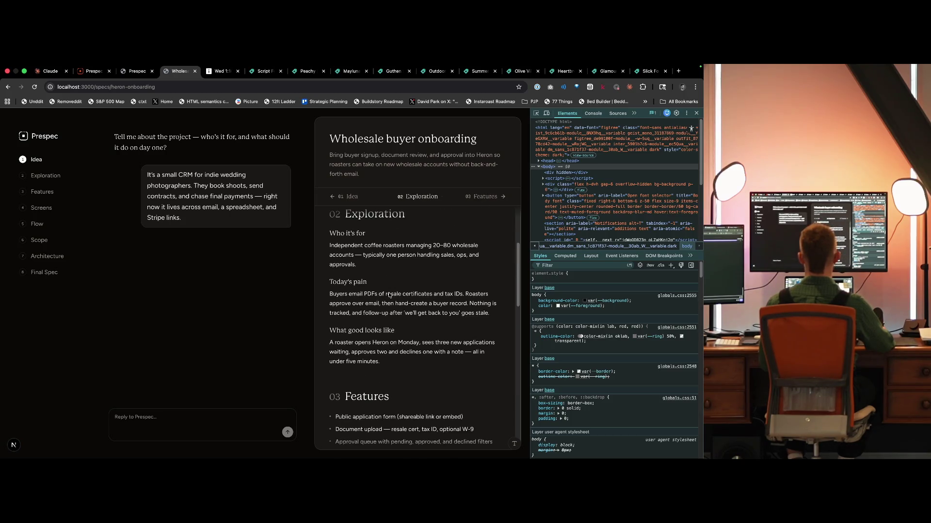
pyautogui.click(488, 197)
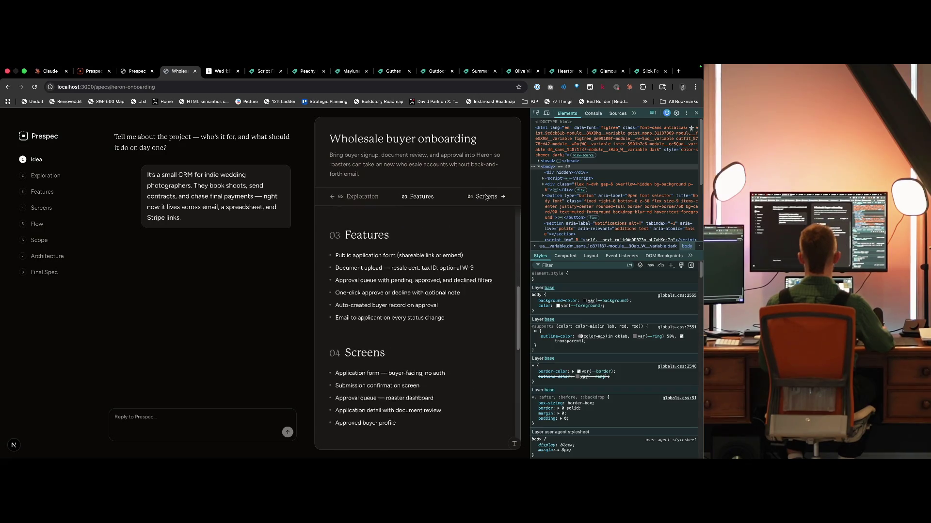
pyautogui.click(371, 197)
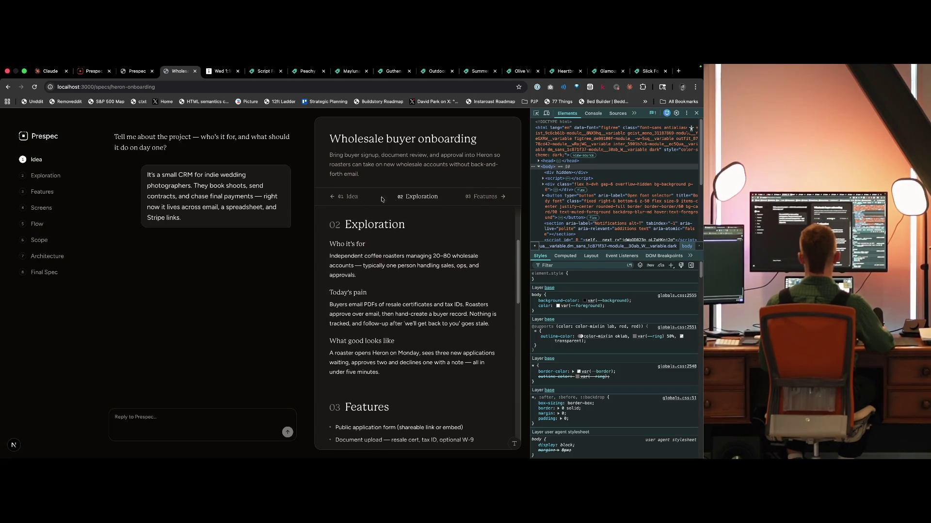
pyautogui.click(361, 199)
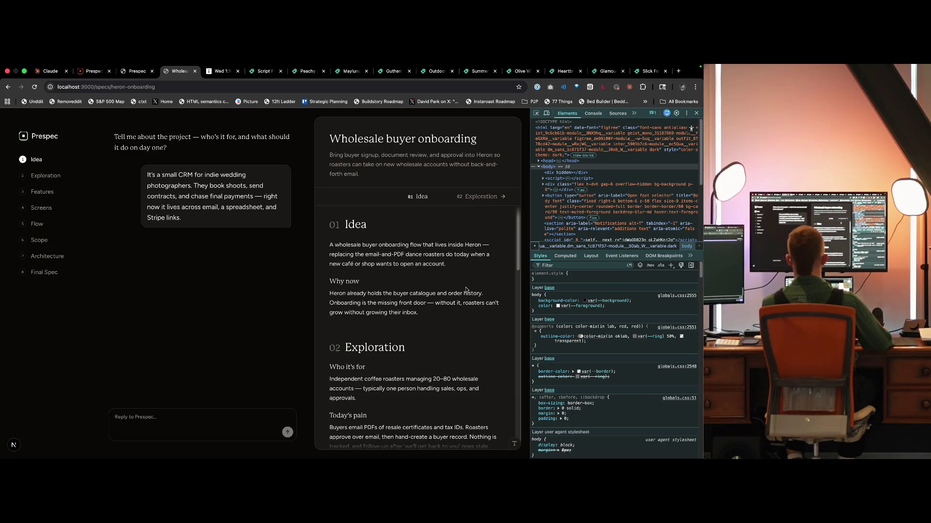
# Step: Scroll through the 01 Idea section of the spec preview
pyautogui.scroll(-3, 357, 311)
pyautogui.scroll(-3, 357, 311)
pyautogui.scroll(-3, 364, 291)
pyautogui.scroll(-2, 371, 262)
pyautogui.scroll(-2, 377, 243)
pyautogui.scroll(-2, 377, 242)
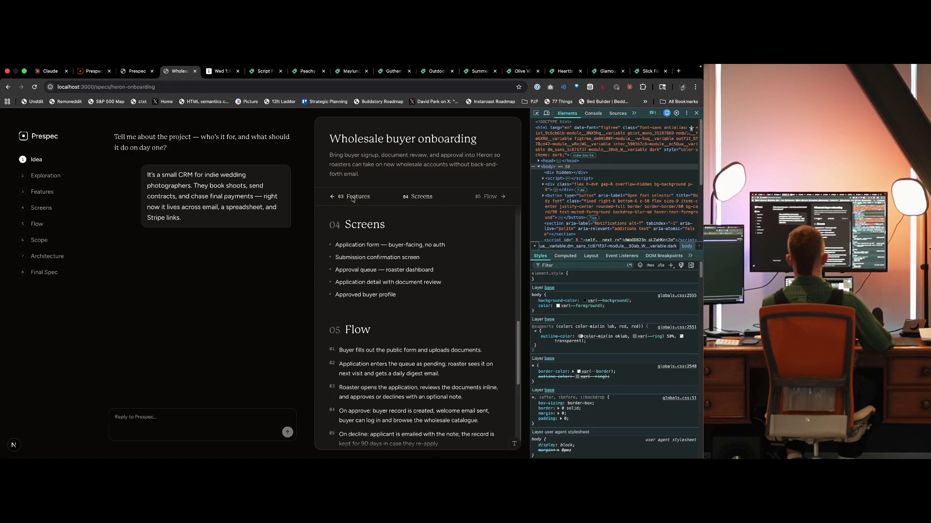
pyautogui.scroll(5, 362, 200)
pyautogui.scroll(-3, 361, 201)
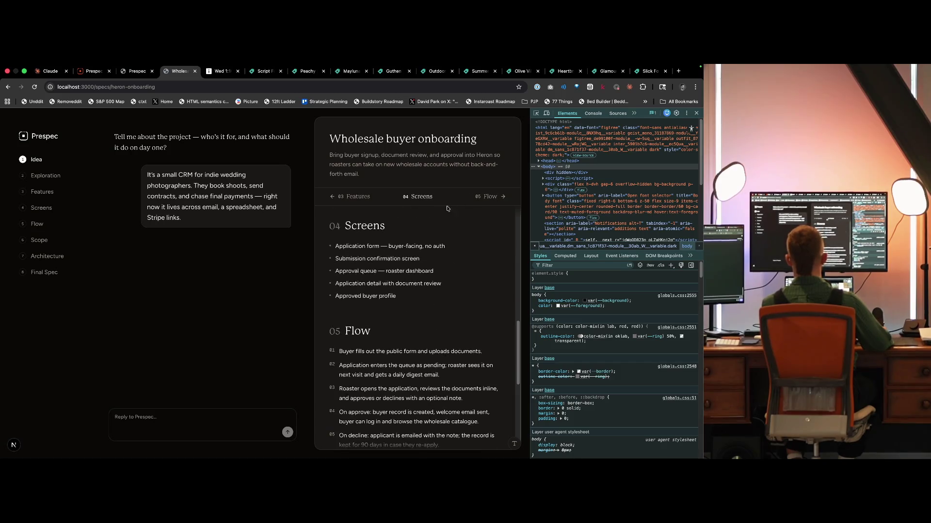
pyautogui.scroll(3, 360, 202)
pyautogui.scroll(4, 360, 204)
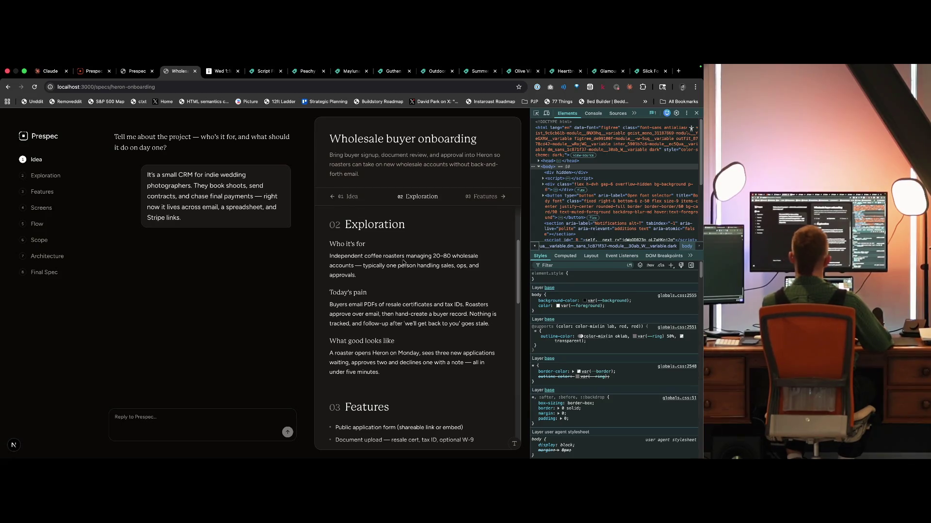
pyautogui.scroll(3, 384, 281)
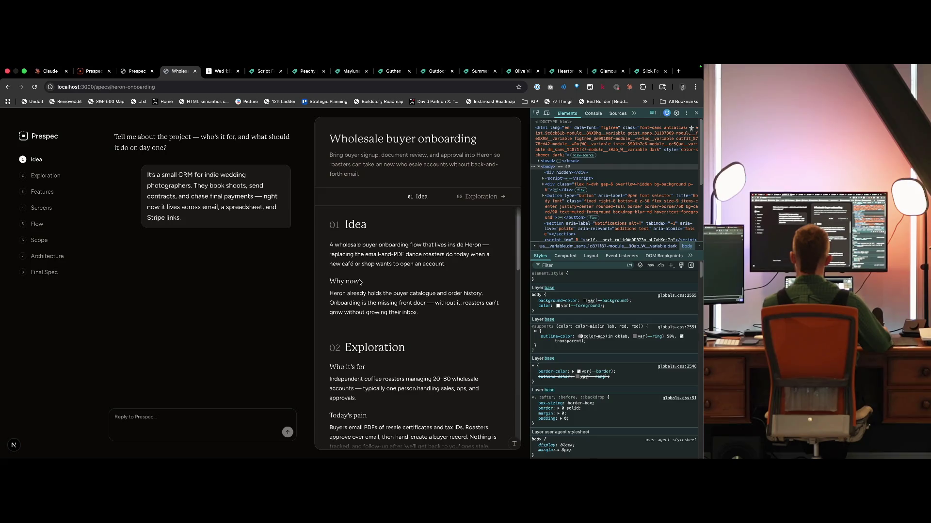
# Step: Step forward through 02 Exploration and 03 Features, then back to 01 Idea
pyautogui.click(480, 196)
pyautogui.click(484, 196)
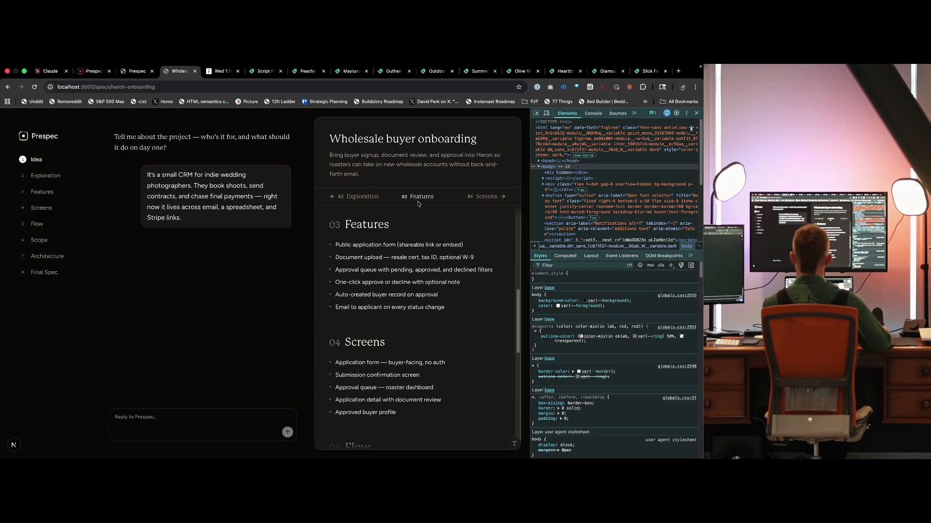
pyautogui.click(358, 196)
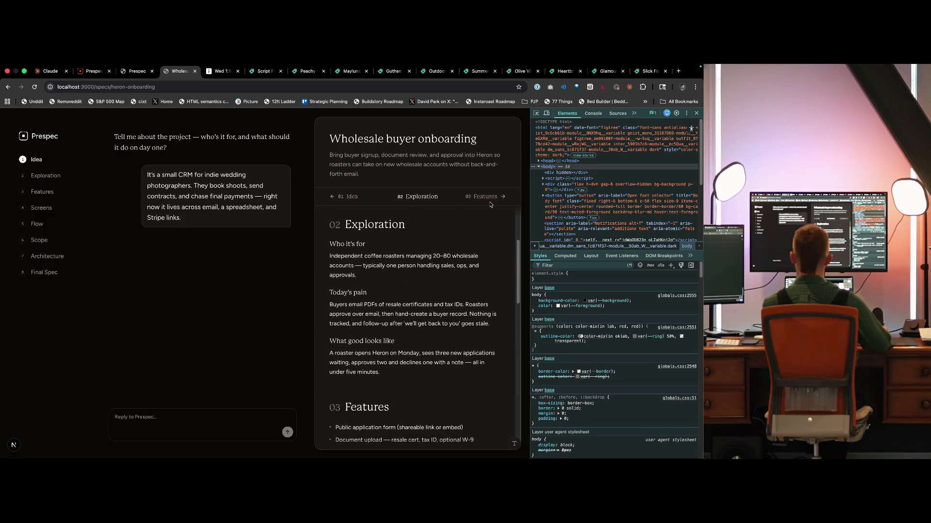
pyautogui.scroll(-1, 441, 330)
pyautogui.scroll(-1, 440, 329)
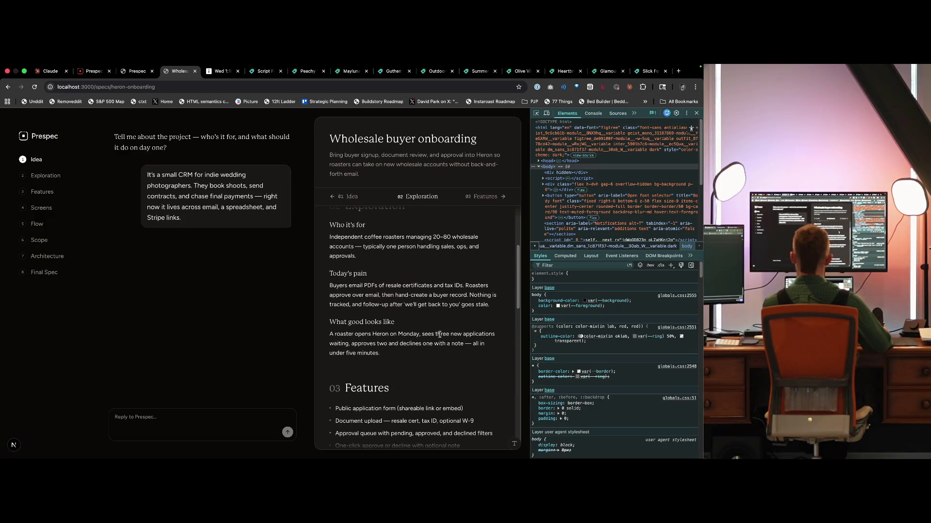
pyautogui.click(352, 197)
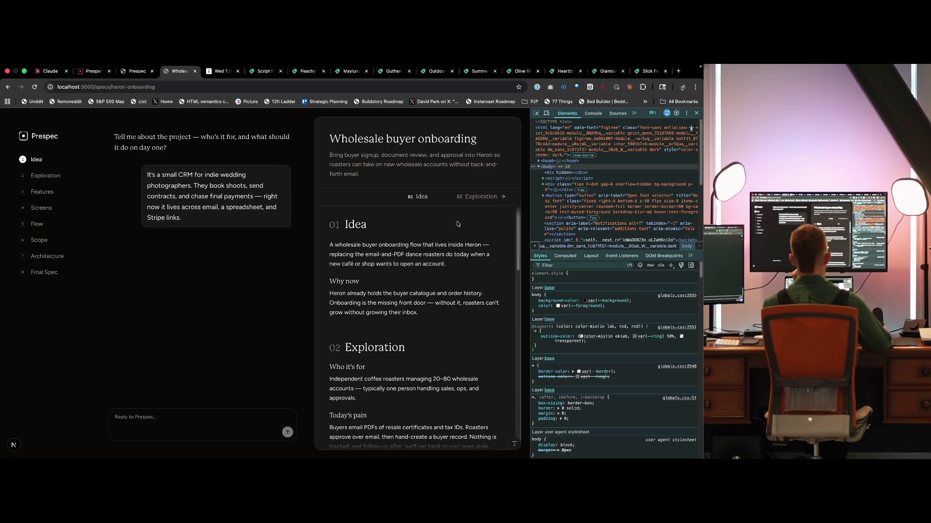
# Step: Ask Claude Code: 'the first item (when on 01 Idea), align it to the far left'
pyautogui.hotkey('ctrl', 'Tab')
pyautogui.hotkey('ctrl', 'shift', 'Tab')
pyautogui.hotkey('ctrl', 'Left')
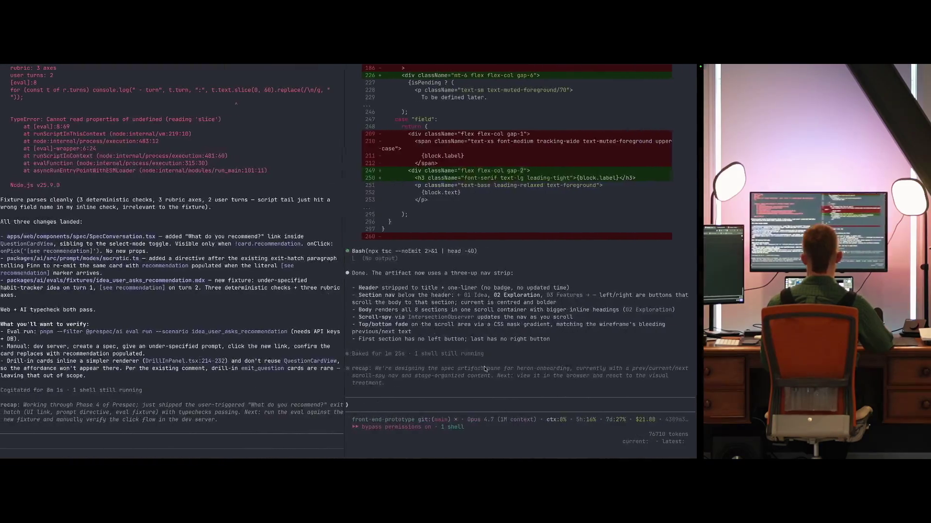
pyautogui.click(486, 368)
pyautogui.write('the first item (wh')
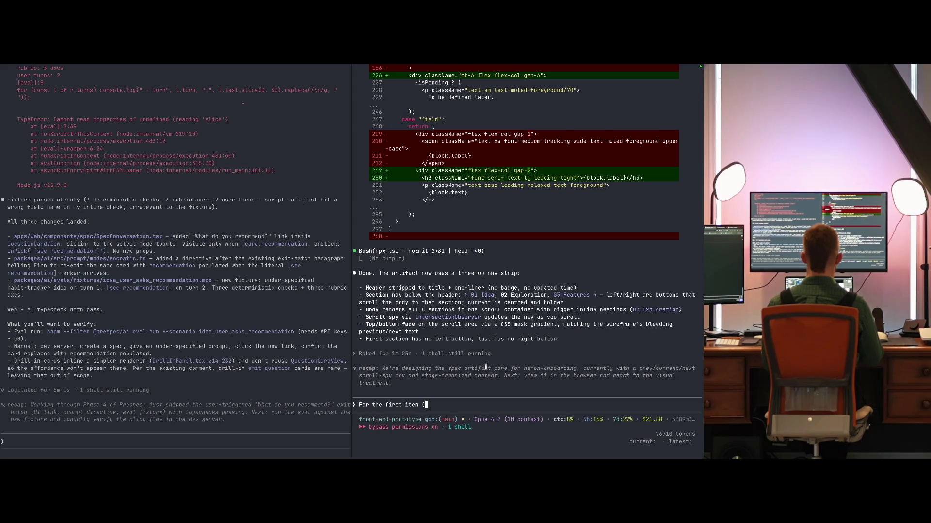
pyautogui.write('en on 01 Idea), align it to the far left')
pyautogui.press('Return')
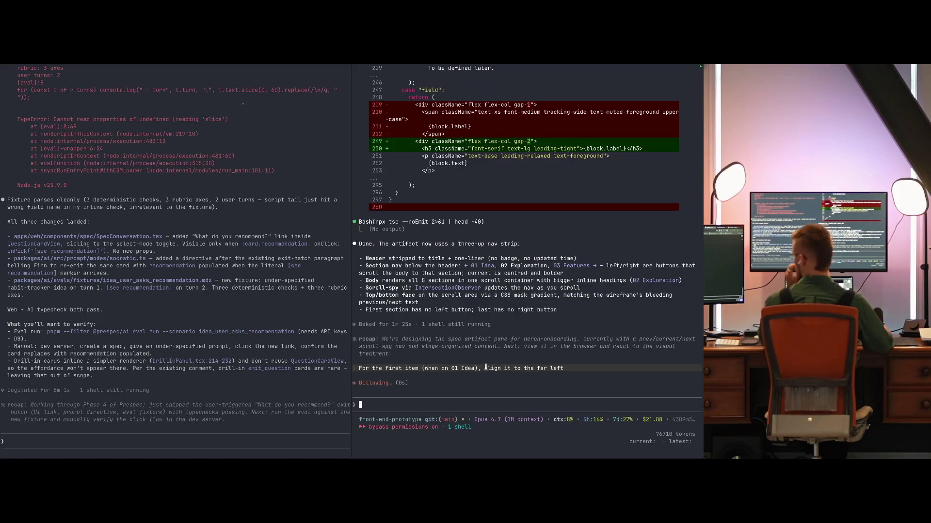
pyautogui.press('super+Right')
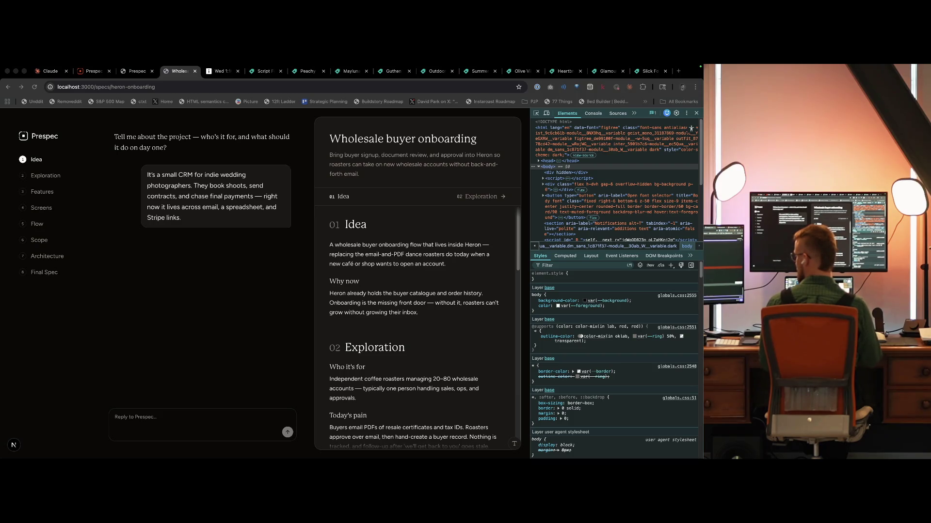
# Step: Step through 02 Exploration and 03 Features and back to check the left-aligned 01 Idea item
pyautogui.click(242, 294)
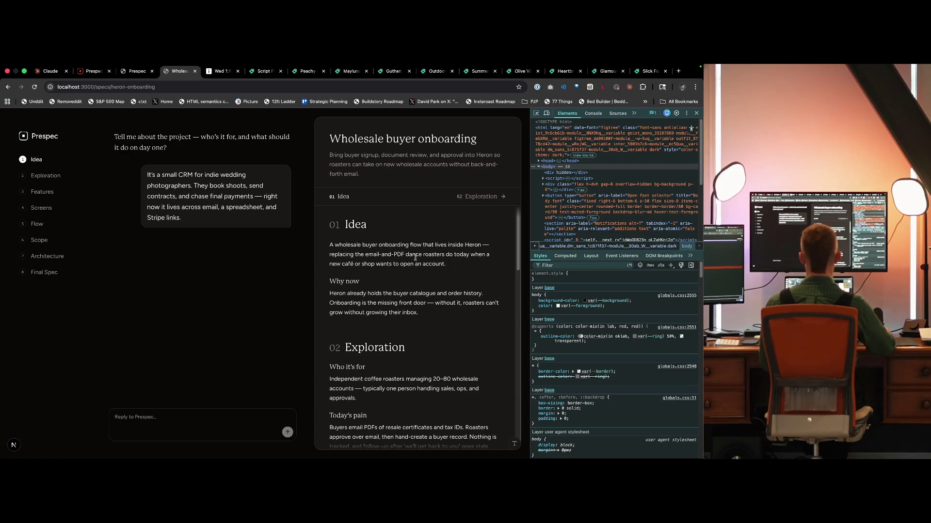
pyautogui.click(483, 196)
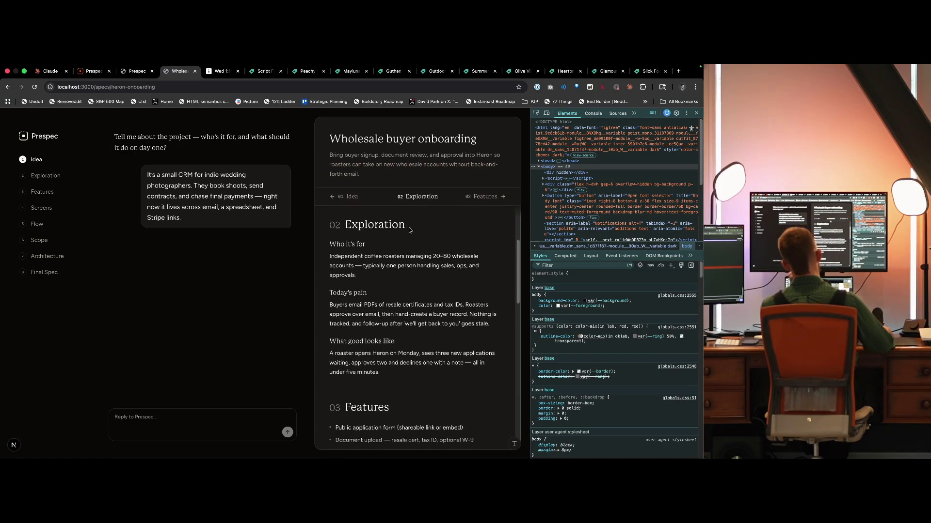
pyautogui.click(483, 197)
pyautogui.click(361, 196)
pyautogui.click(358, 196)
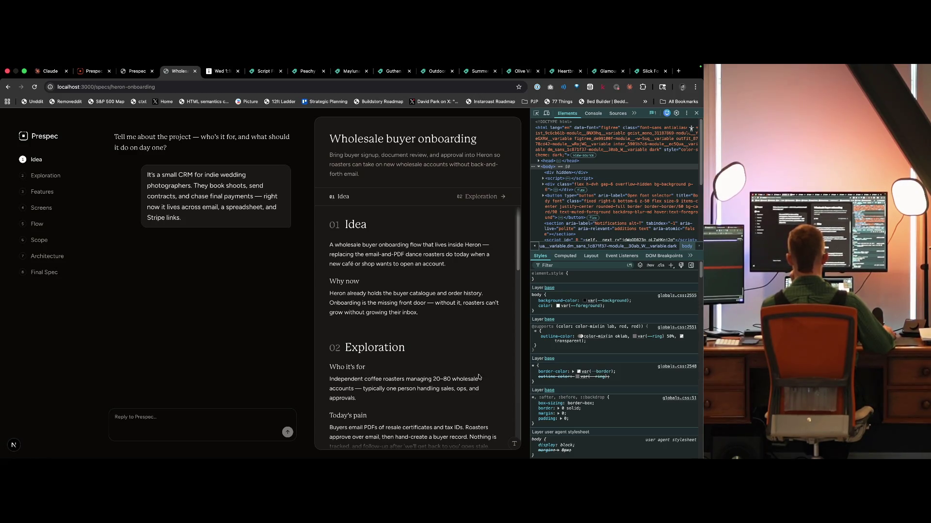
# Step: Try Google Sans as the body font, then revert to Figtree
pyautogui.click(519, 447)
pyautogui.click(454, 362)
pyautogui.click(454, 393)
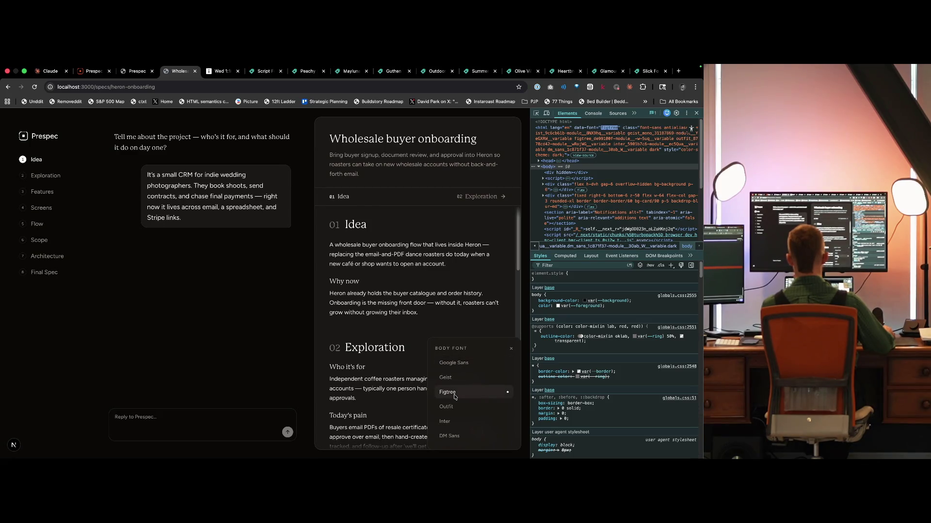
# Step: Close the Body font choices popup with ×
pyautogui.click(511, 348)
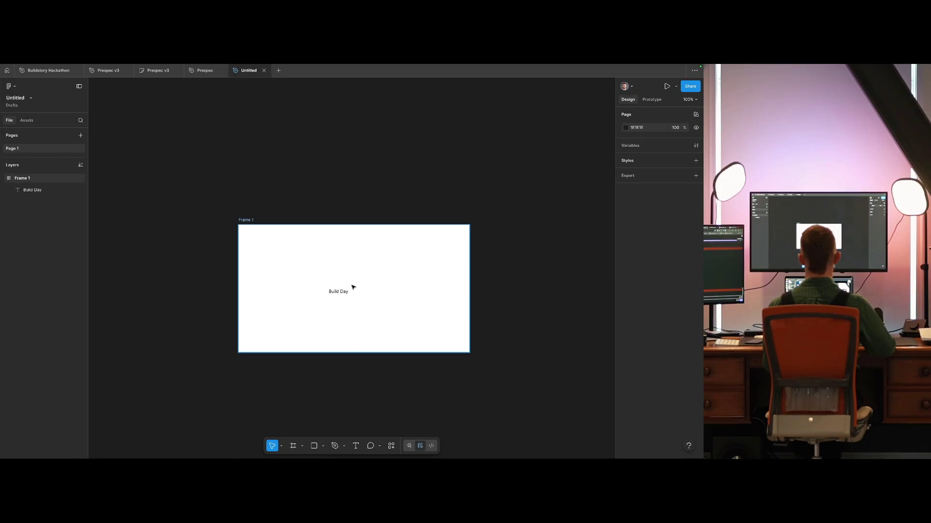
# Step: Set the Build Day text to Heartbreak Eighties at size 64
pyautogui.click(339, 291)
pyautogui.click(652, 310)
pyautogui.write('heartbreak')
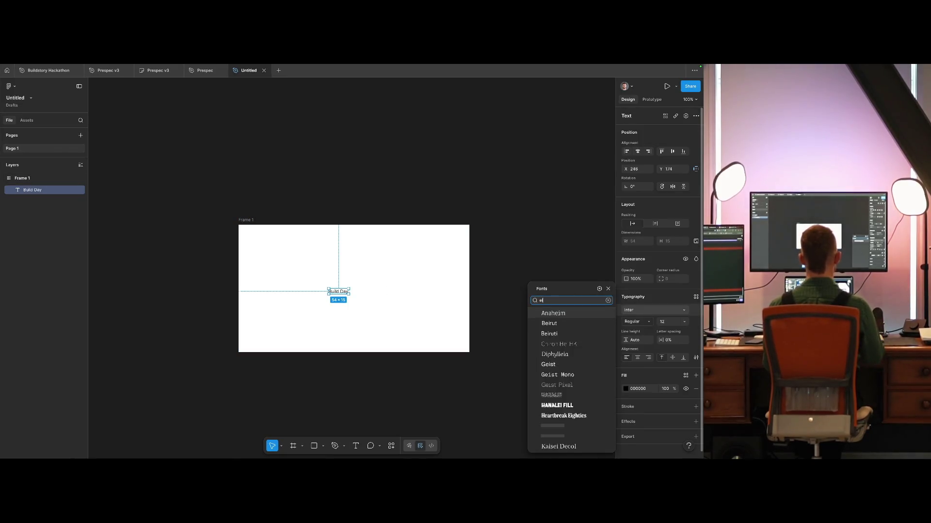
pyautogui.press('Return')
pyautogui.click(668, 322)
pyautogui.write('64')
pyautogui.press('Return')
pyautogui.press('Return')
# Step: Select just the B and preview its style options, keeping Regular
pyautogui.press('Left')
pyautogui.hotkey('shift', 'Right')
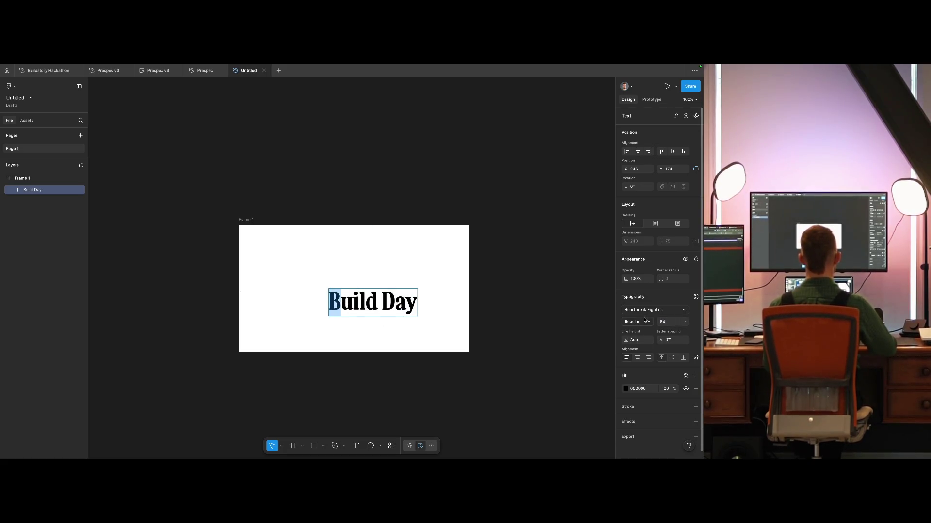
pyautogui.click(635, 322)
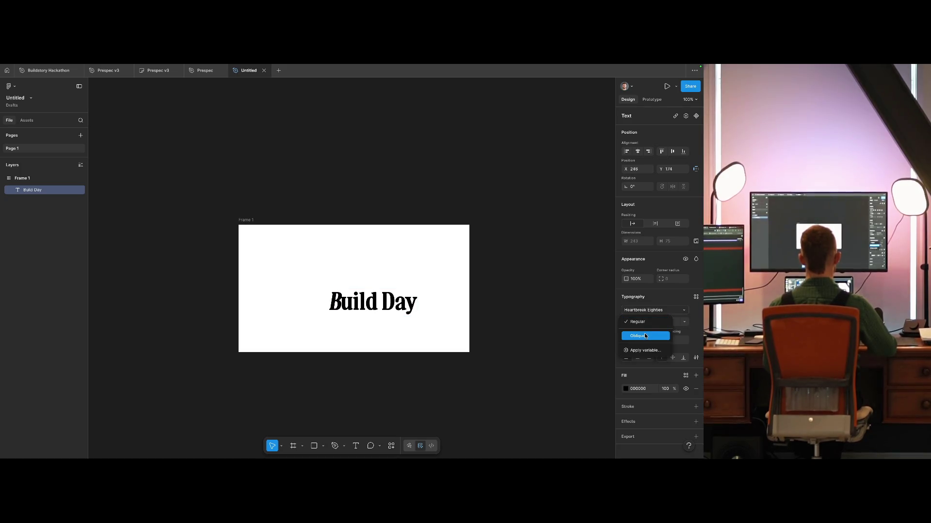
pyautogui.press('Escape')
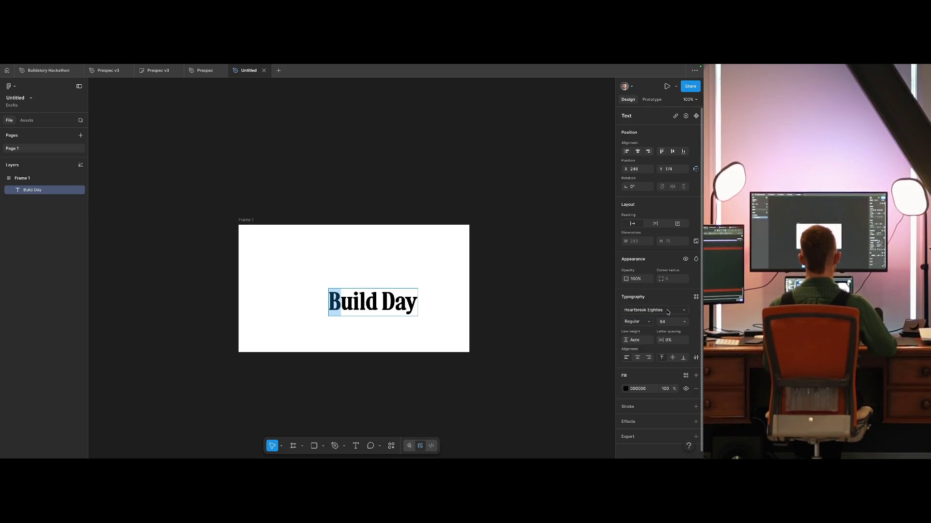
# Step: Try stylistic alternates on the whole Build Day text in Type settings Details
pyautogui.click(695, 357)
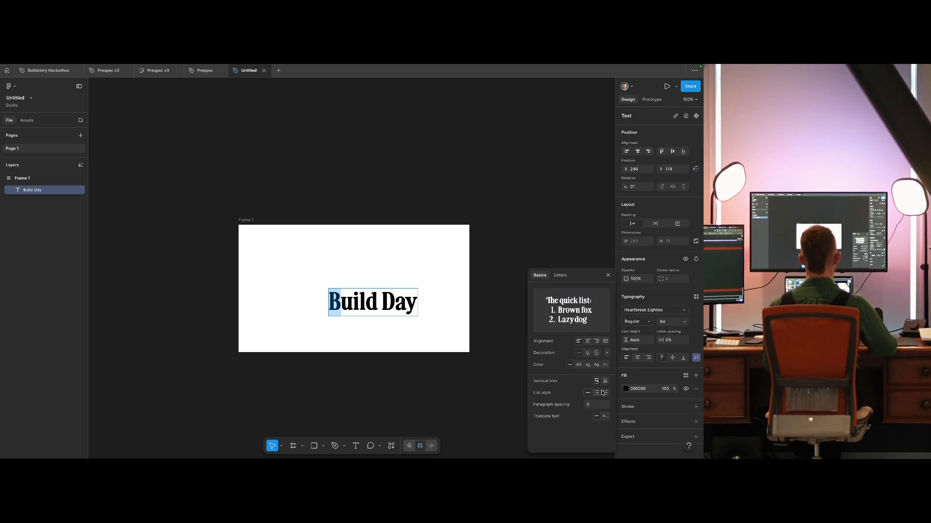
pyautogui.click(561, 275)
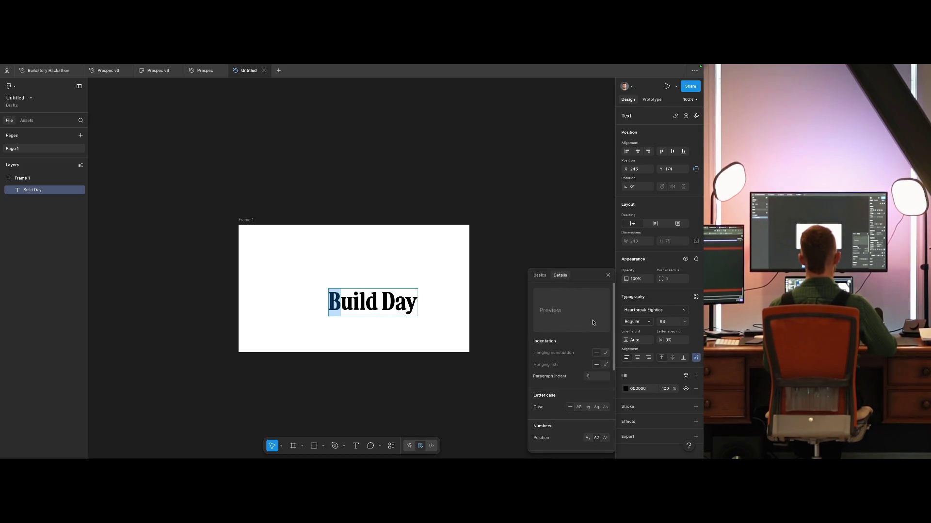
pyautogui.click(605, 357)
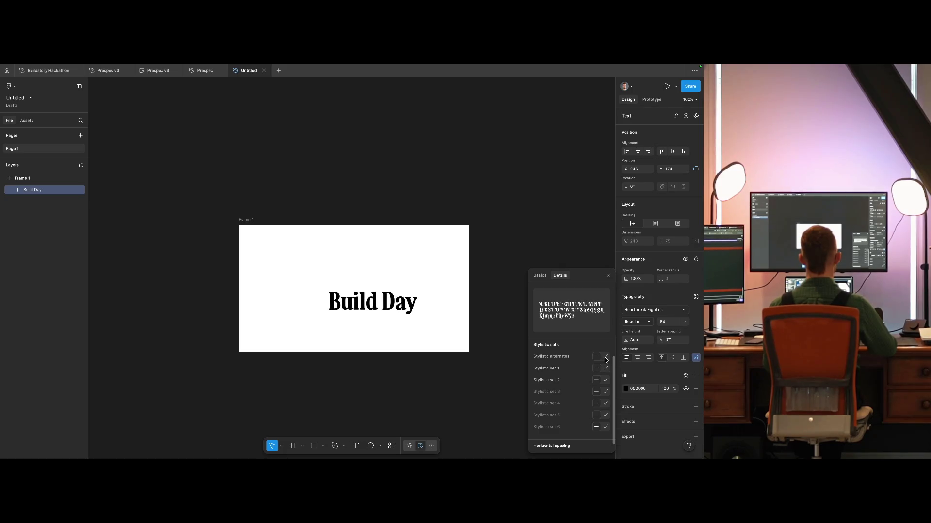
pyautogui.click(604, 359)
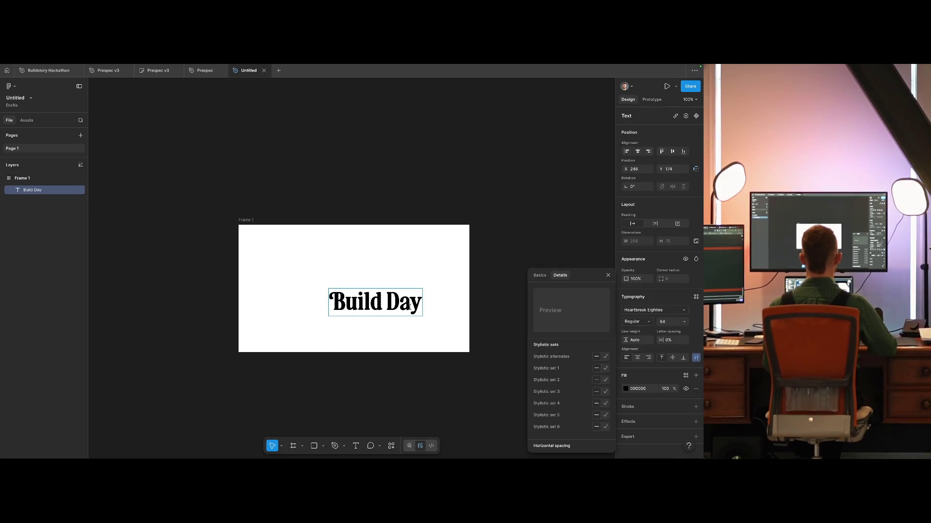
pyautogui.click(605, 357)
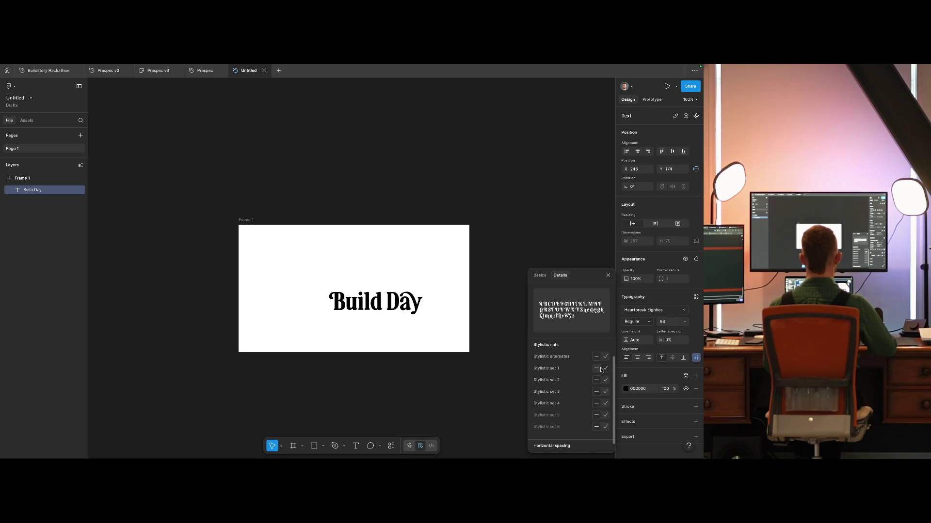
pyautogui.click(605, 369)
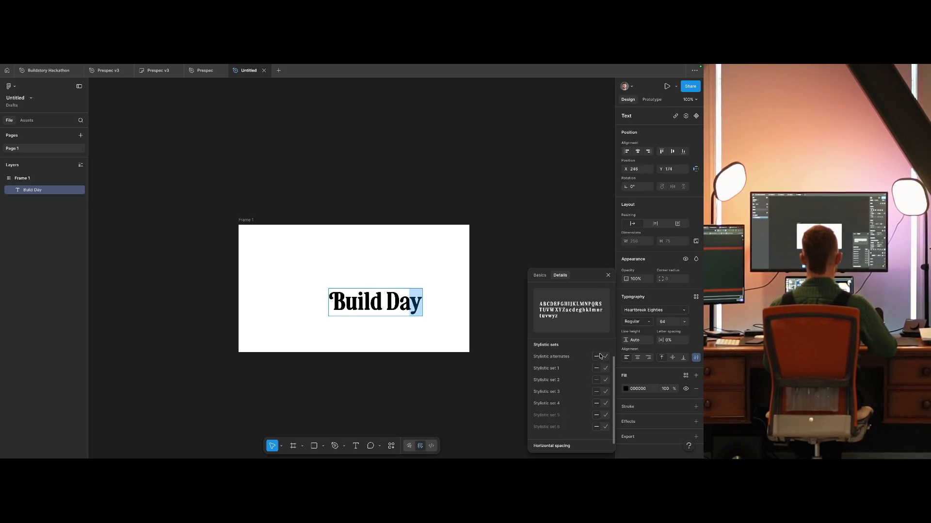
# Step: Test Stylistic set 1 on the a in Day, then revert it to normal
pyautogui.click(400, 303)
pyautogui.doubleClick(400, 303)
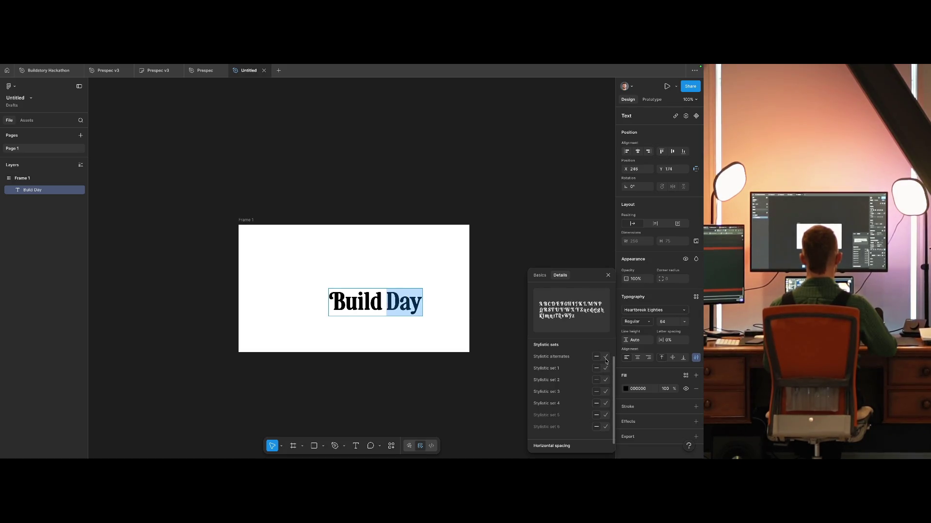
pyautogui.click(397, 305)
pyautogui.moveTo(397, 304); pyautogui.dragTo(406, 305)
pyautogui.click(408, 305)
pyautogui.hotkey('shift', 'Left')
pyautogui.click(605, 369)
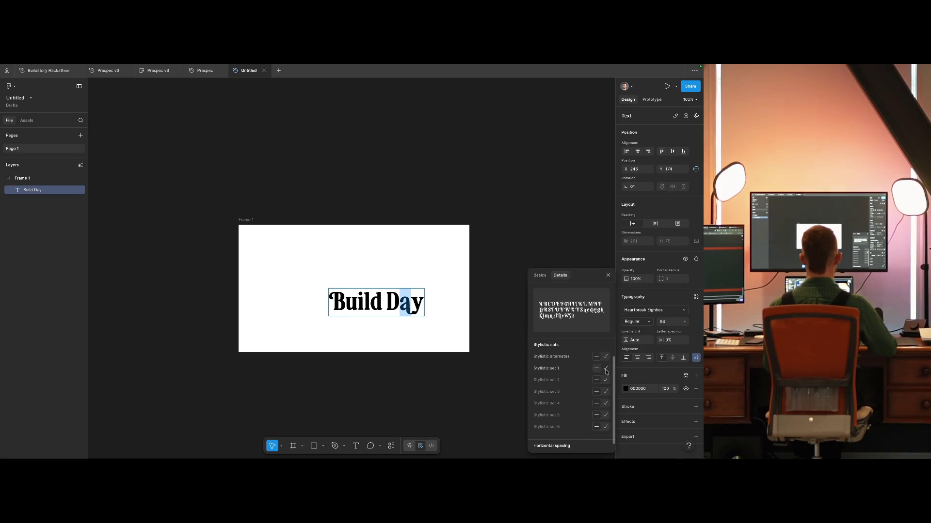
pyautogui.click(606, 369)
pyautogui.click(378, 303)
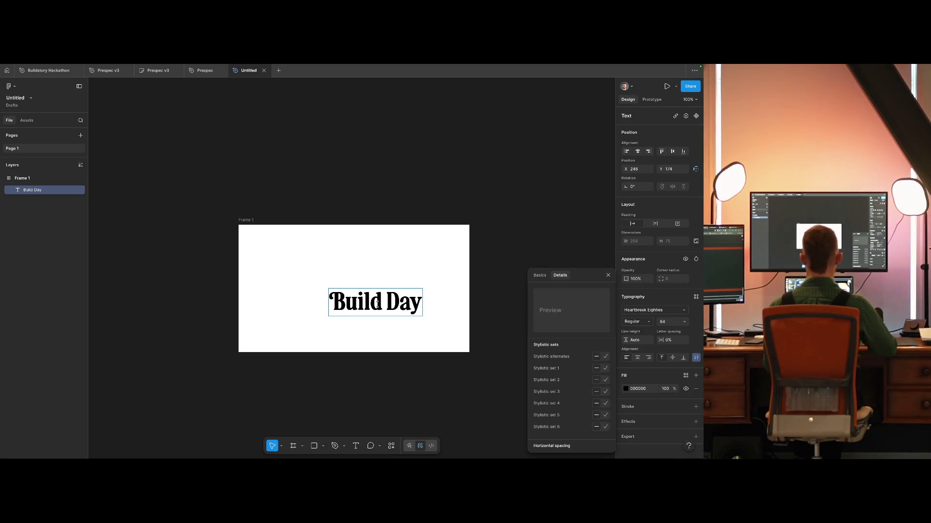
# Step: Give only the d in Build its Stylistic set 1 swash alternate
pyautogui.tripleClick(378, 303)
pyautogui.click(376, 302)
pyautogui.hotkey('shift', 'Left')
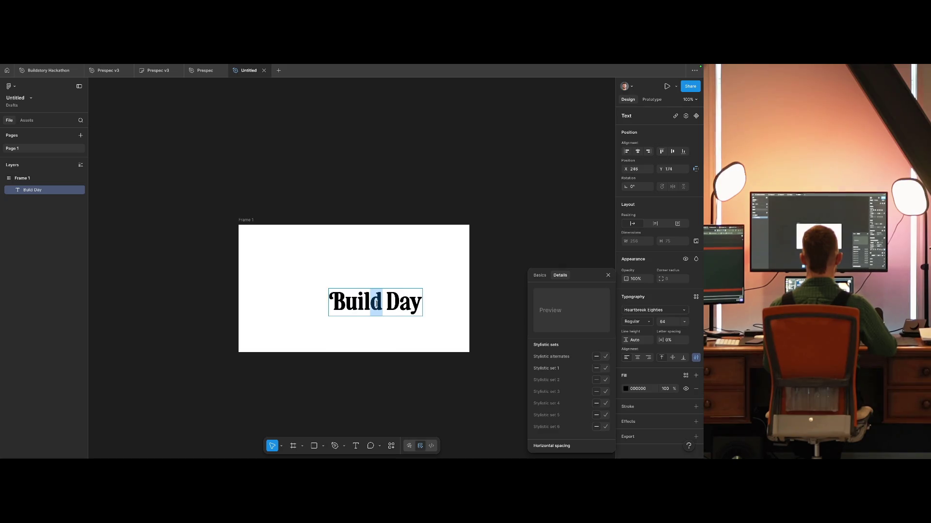
pyautogui.click(606, 371)
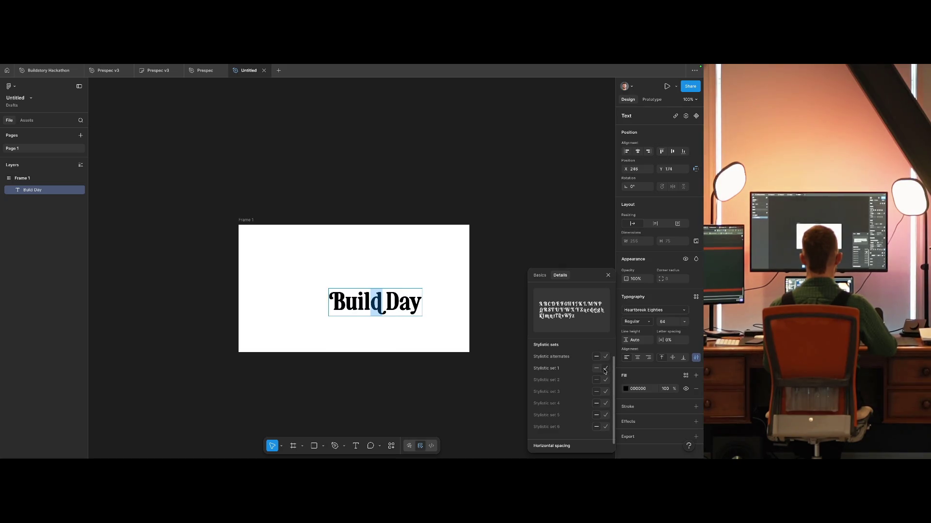
pyautogui.click(490, 271)
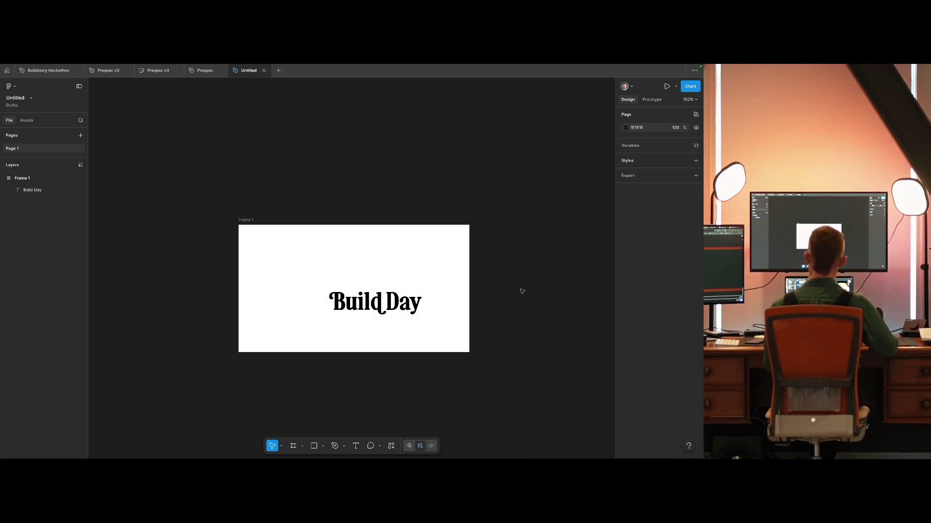
pyautogui.moveTo(390, 305); pyautogui.dragTo(356, 293)
# Step: Centre the Build Day text within Frame 1
pyautogui.hotkey('ctrl', 'z')
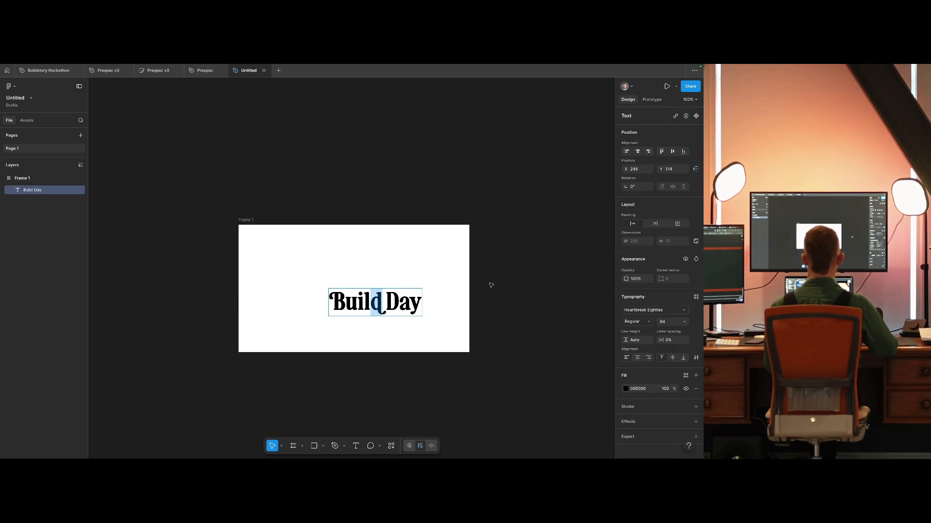
pyautogui.click(488, 303)
pyautogui.moveTo(378, 299); pyautogui.dragTo(356, 286)
pyautogui.click(497, 300)
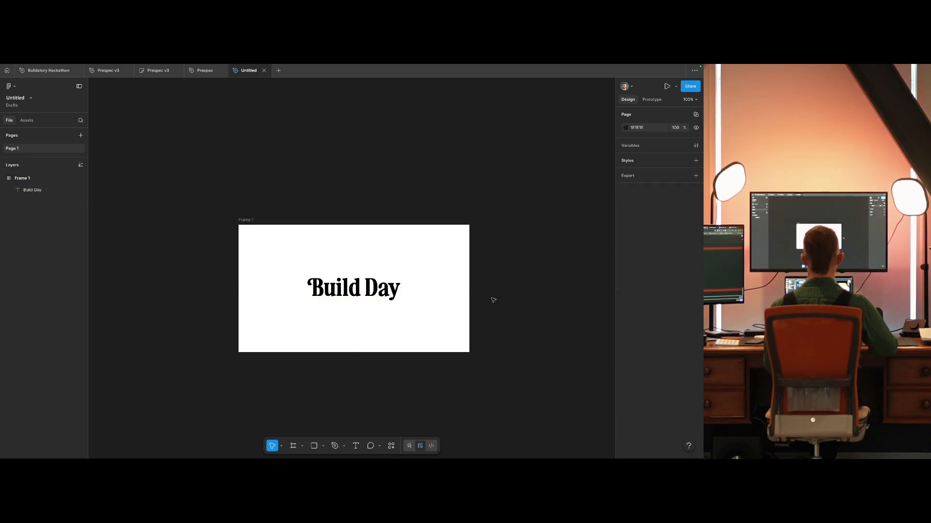
# Step: Give Frame 1 a warm light-grey background fill
pyautogui.click(253, 220)
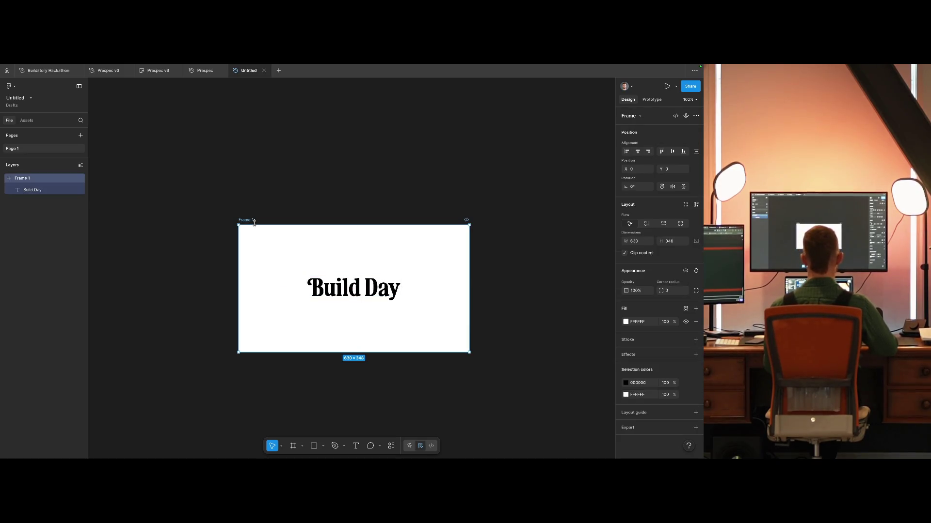
pyautogui.click(625, 322)
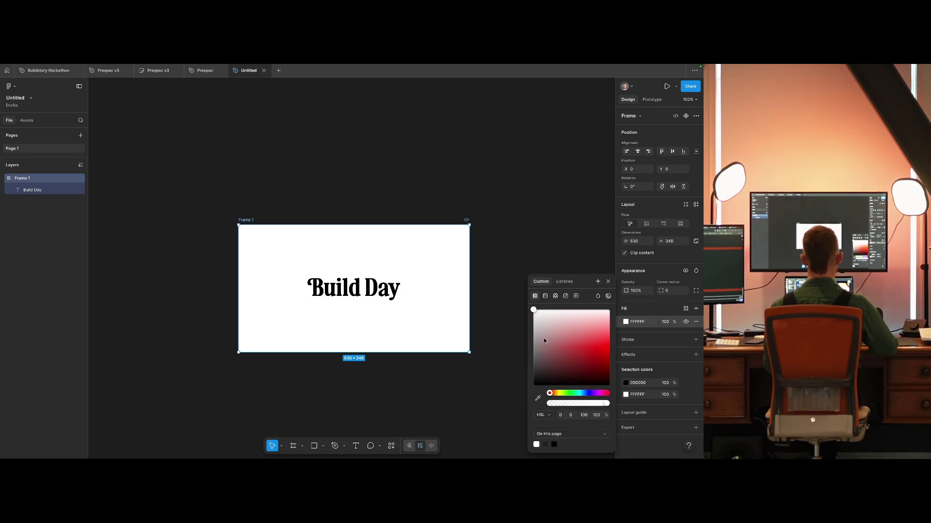
pyautogui.moveTo(564, 396); pyautogui.dragTo(559, 393)
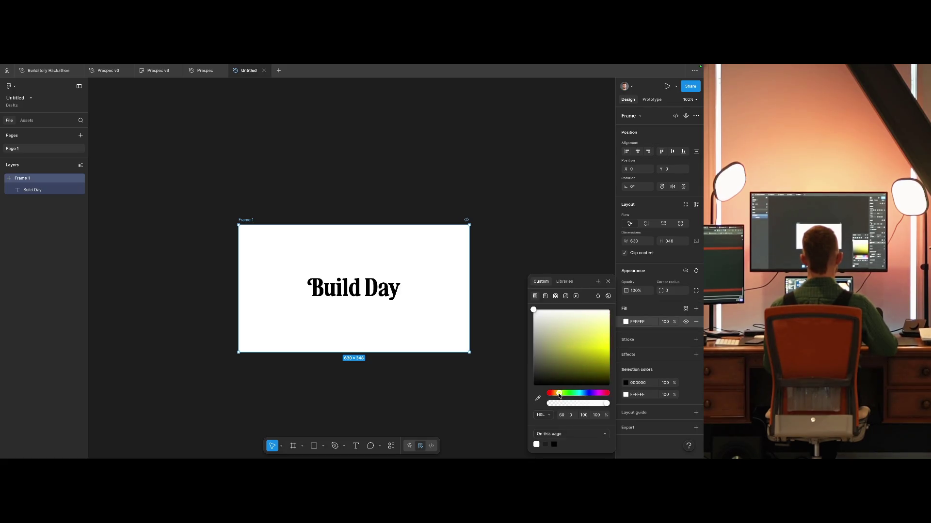
pyautogui.click(557, 315)
pyautogui.moveTo(557, 316)
pyautogui.mouseDown()
pyautogui.moveTo(544, 336)
pyautogui.moveTo(545, 324)
pyautogui.mouseUp()
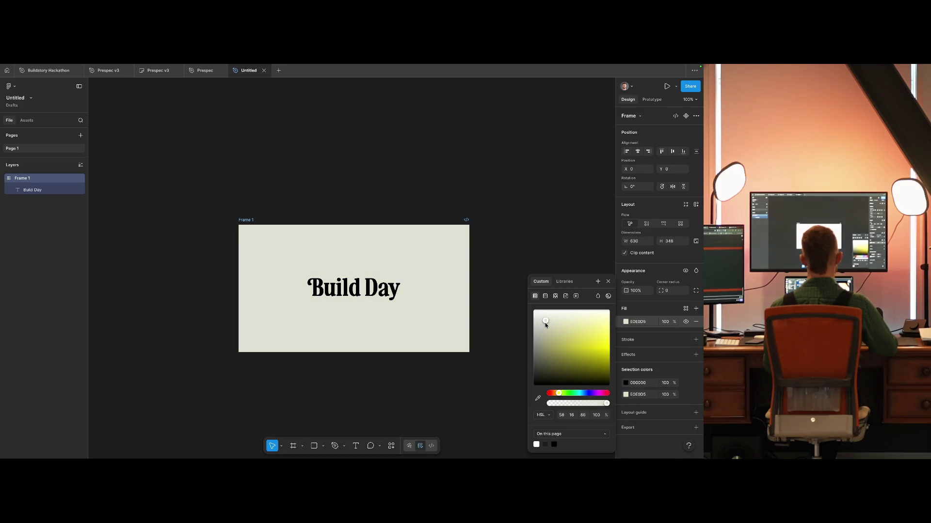
pyautogui.moveTo(558, 397); pyautogui.dragTo(556, 395)
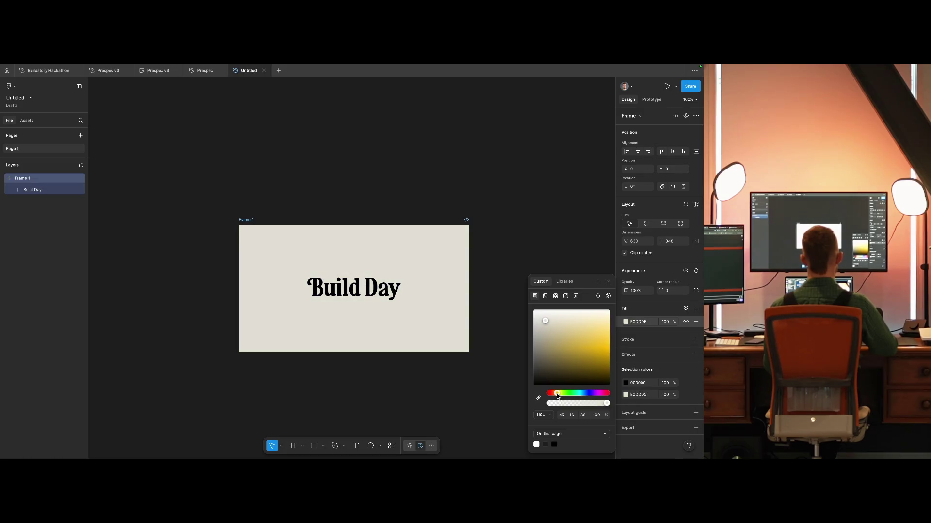
# Step: Set the Build Day text fill to dark grey 282828
pyautogui.click(353, 288)
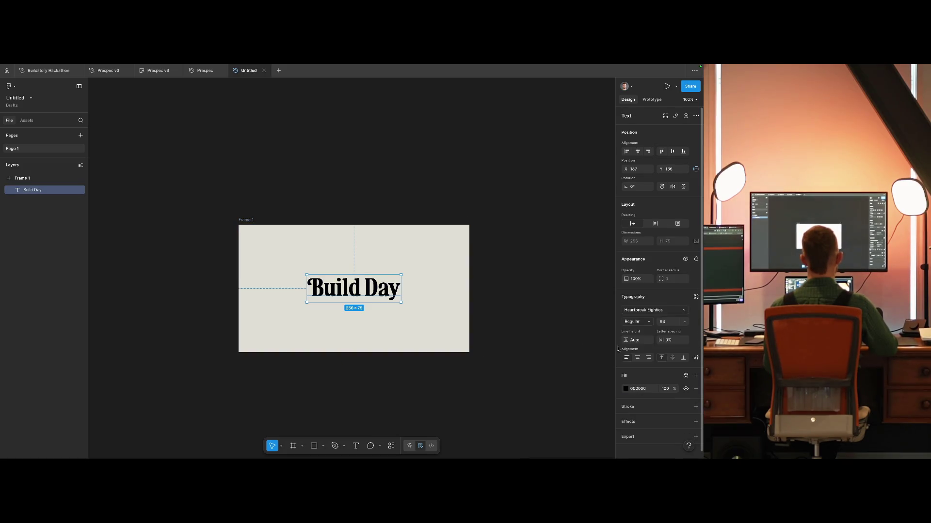
pyautogui.click(625, 388)
pyautogui.click(555, 393)
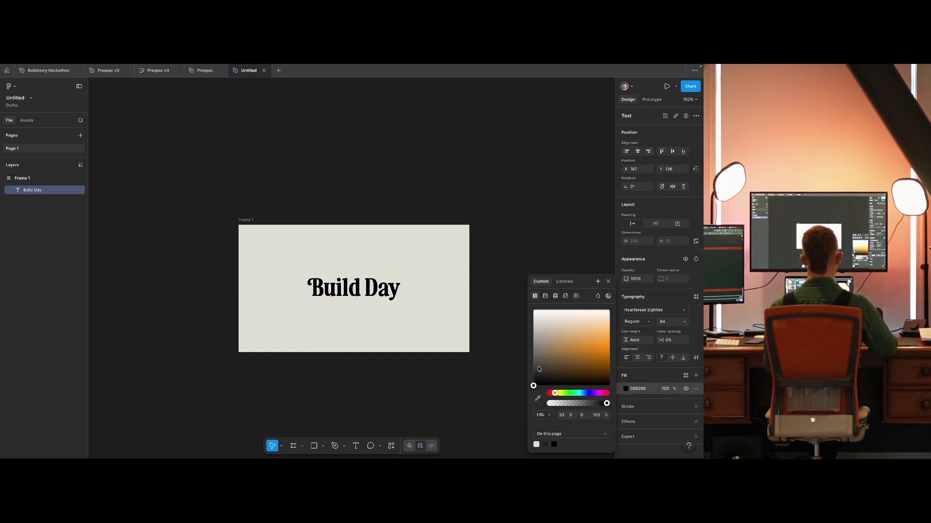
pyautogui.click(535, 370)
pyautogui.moveTo(532, 372); pyautogui.dragTo(528, 377)
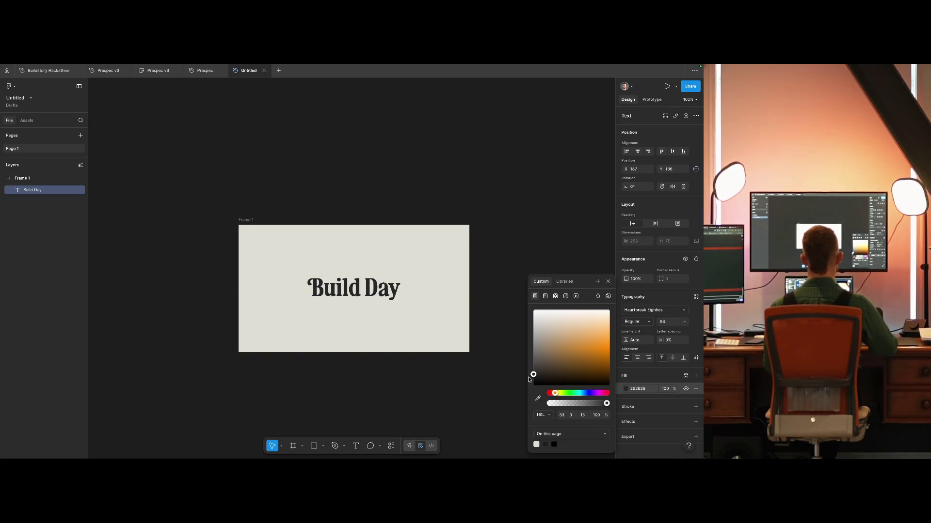
pyautogui.click(453, 365)
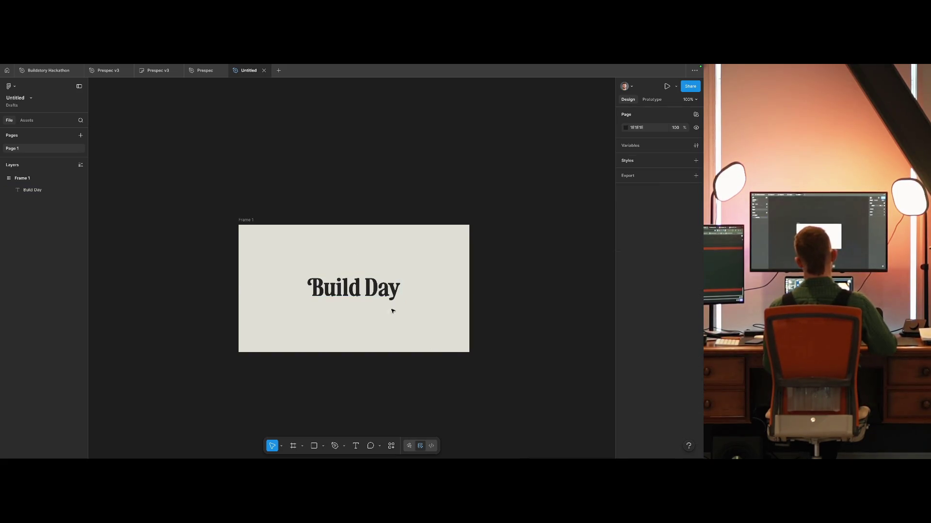
# Step: Duplicate Build Day below the original and trim the copy to read BD
pyautogui.click(372, 296)
pyautogui.click(514, 341)
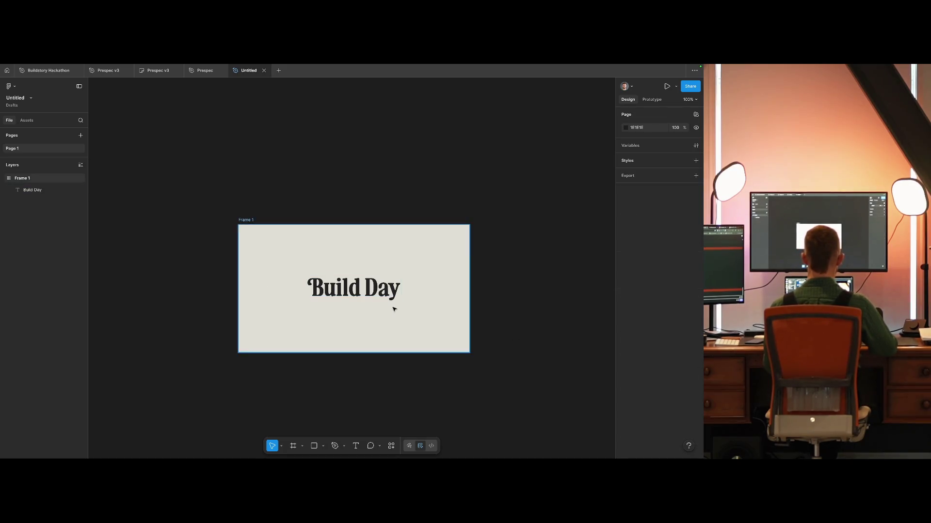
pyautogui.scroll(-5, 392, 310)
pyautogui.scroll(6, 389, 308)
pyautogui.scroll(-3, 439, 345)
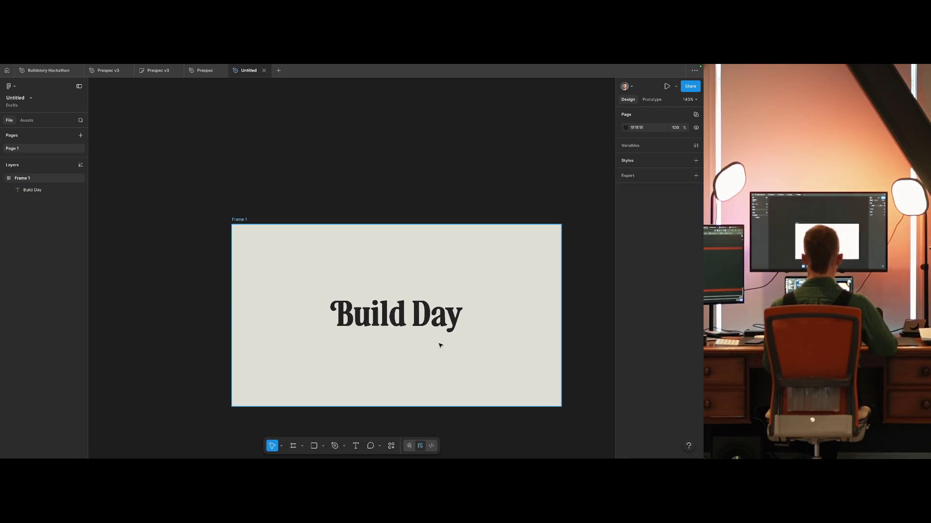
pyautogui.moveTo(402, 308); pyautogui.dragTo(406, 371)
pyautogui.doubleClick(330, 355)
pyautogui.click(330, 354)
pyautogui.moveTo(331, 355)
pyautogui.mouseDown()
pyautogui.moveTo(390, 355)
pyautogui.moveTo(458, 405)
pyautogui.mouseUp()
pyautogui.press('BackSpace')
pyautogui.press('BackSpace')
pyautogui.click(458, 405)
# Step: Adjust Build Day's letter spacing, settling around -1%
pyautogui.click(368, 293)
pyautogui.moveTo(660, 340); pyautogui.dragTo(657, 340)
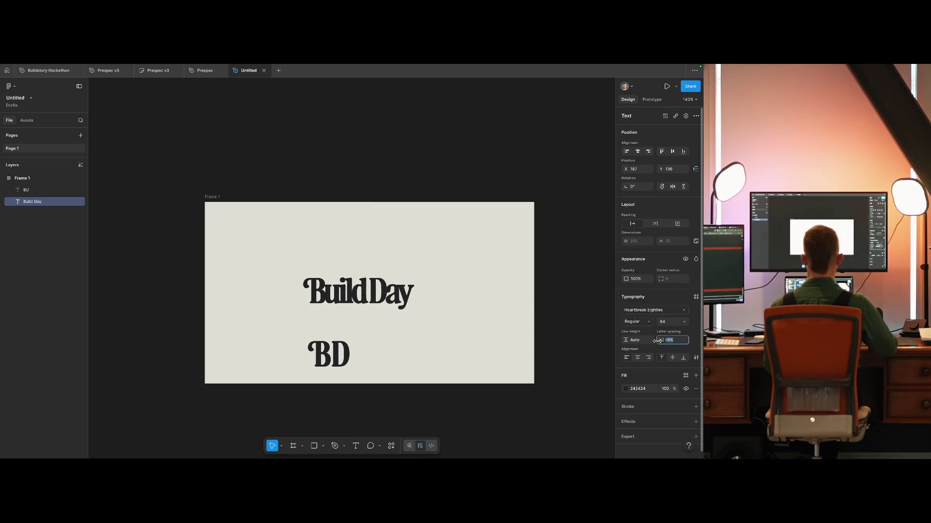
pyautogui.moveTo(657, 341)
pyautogui.mouseDown()
pyautogui.moveTo(665, 343)
pyautogui.moveTo(646, 341)
pyautogui.mouseUp()
pyautogui.click(490, 336)
# Step: Tune the BD text's letter spacing to -4%
pyautogui.click(344, 356)
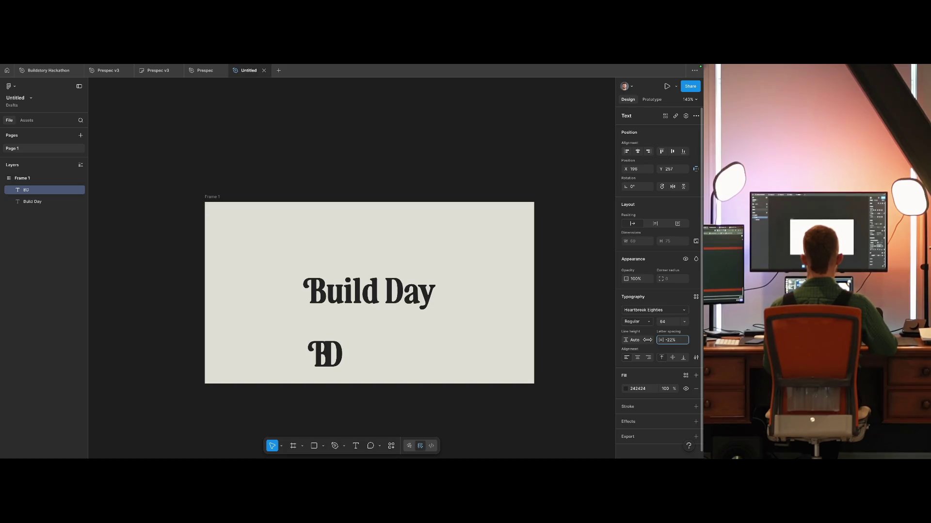
pyautogui.moveTo(647, 341); pyautogui.dragTo(646, 341)
pyautogui.moveTo(651, 341); pyautogui.dragTo(660, 344)
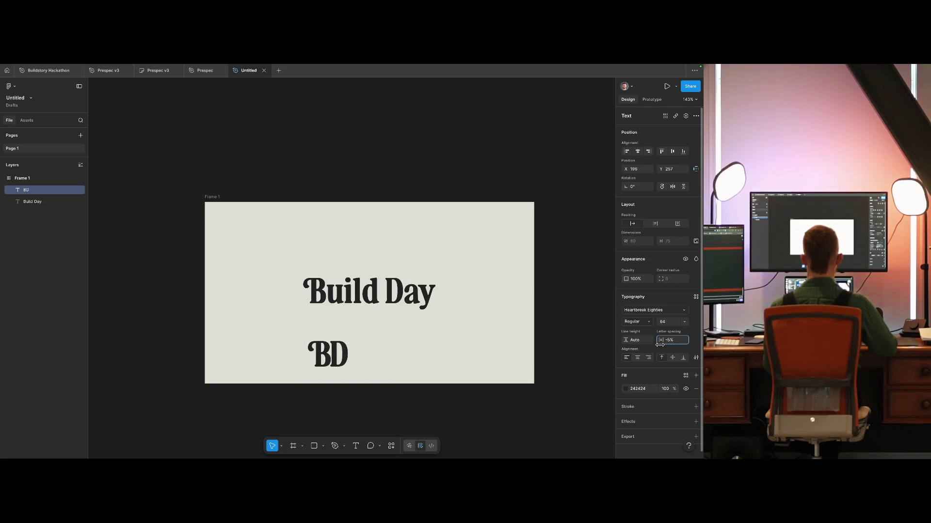
pyautogui.moveTo(660, 345); pyautogui.dragTo(664, 347)
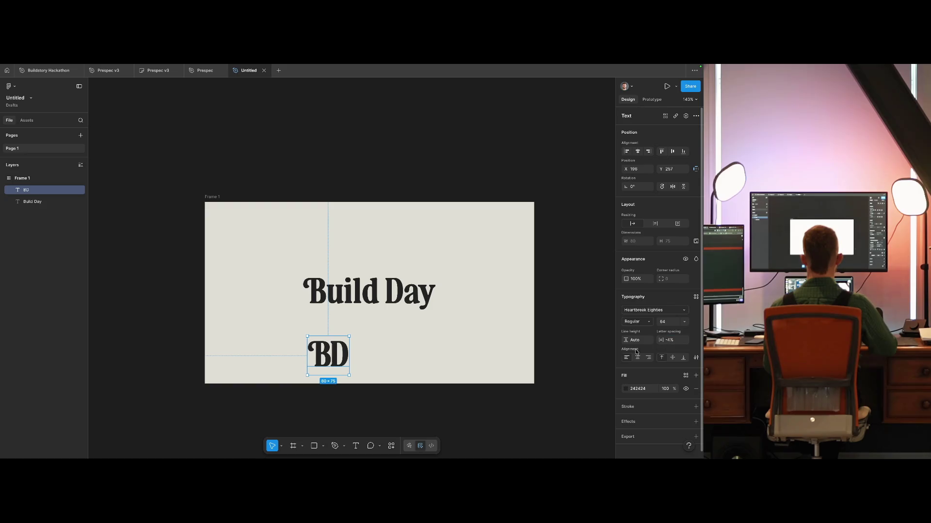
pyautogui.doubleClick(335, 353)
# Step: Apply Stylistic set 1 to the D in BD
pyautogui.moveTo(330, 354); pyautogui.dragTo(349, 354)
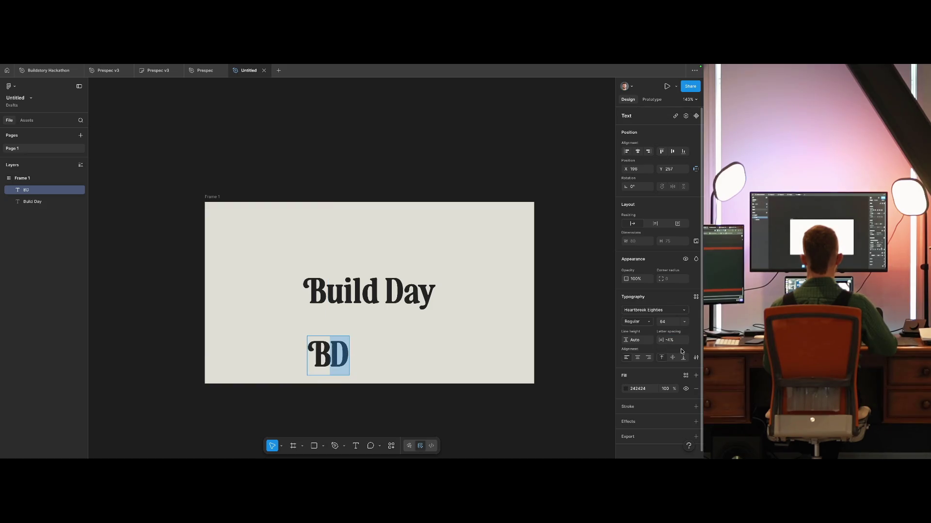
pyautogui.click(695, 357)
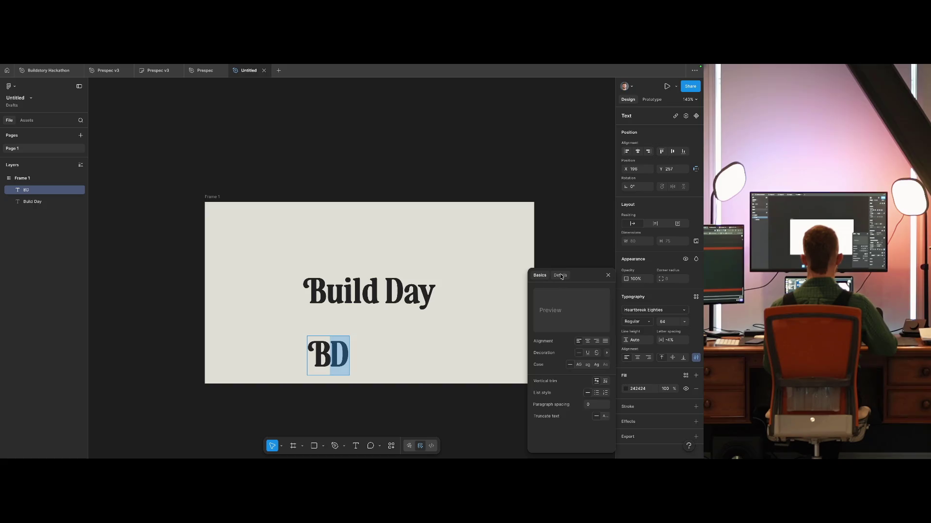
pyautogui.scroll(-3, 572, 354)
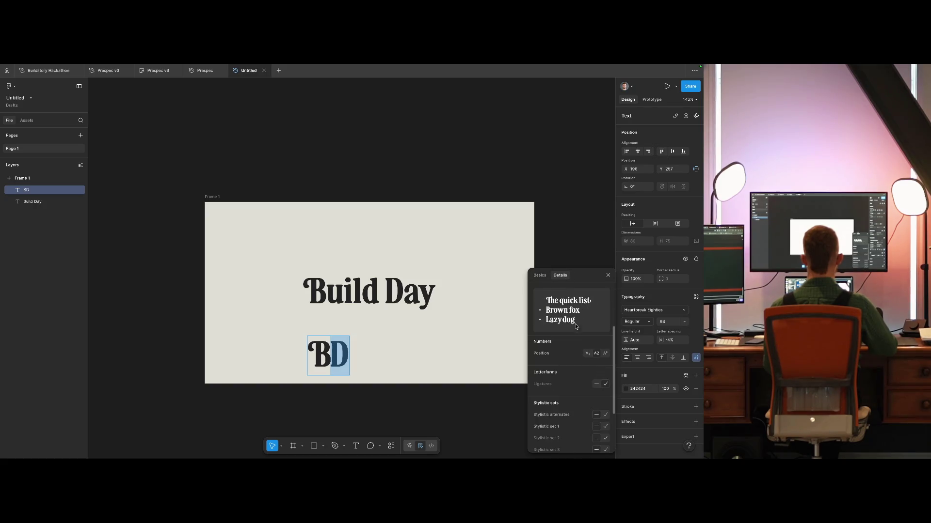
pyautogui.scroll(-2, 572, 354)
pyautogui.click(600, 380)
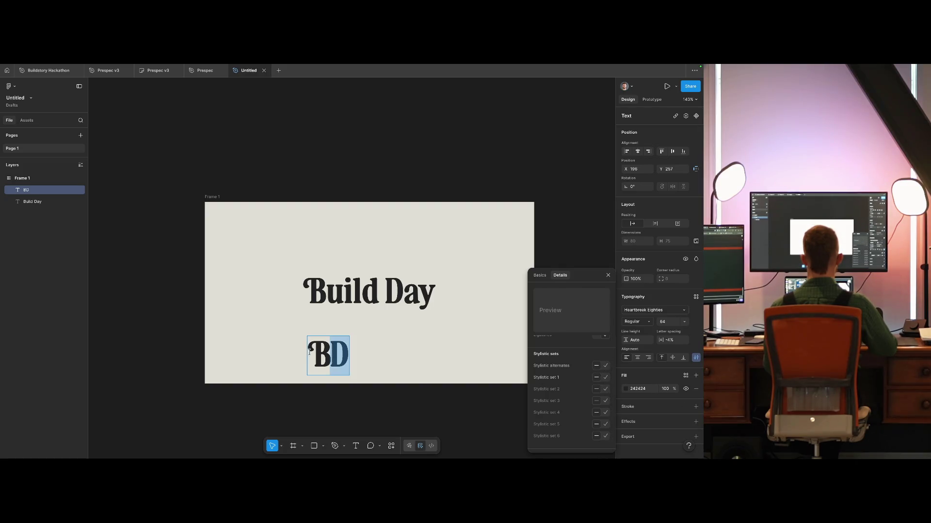
pyautogui.click(464, 434)
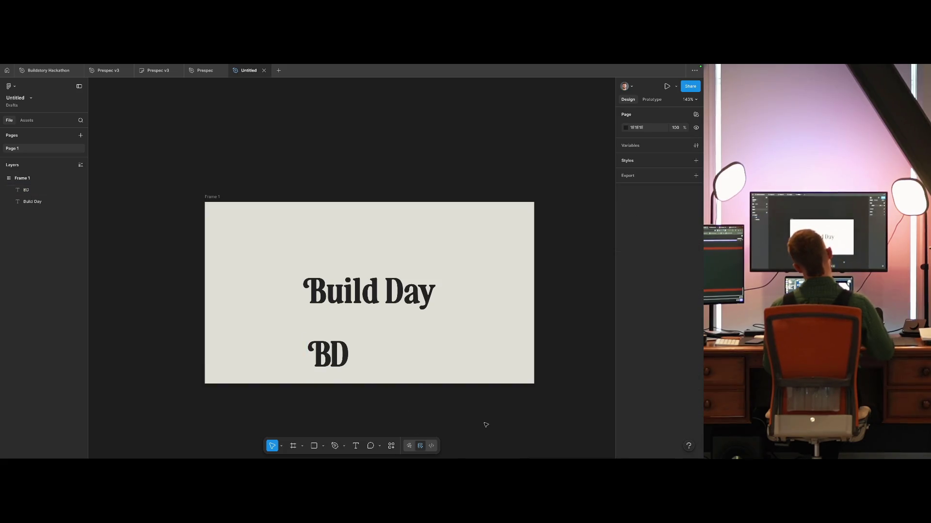
# Step: Move BD further left and enable Stylistic set 2 for a swash B
pyautogui.hotkey('shift', '0')
pyautogui.moveTo(344, 337); pyautogui.dragTo(310, 332)
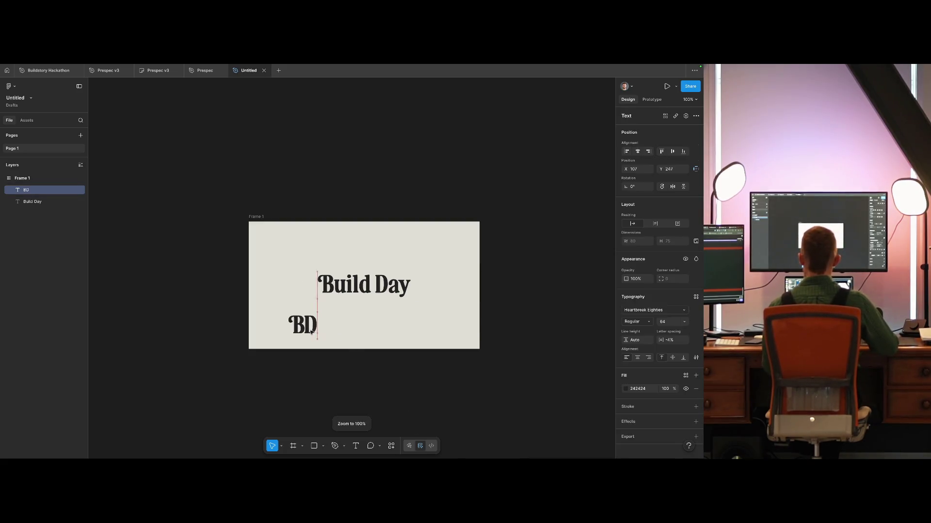
pyautogui.press('Return')
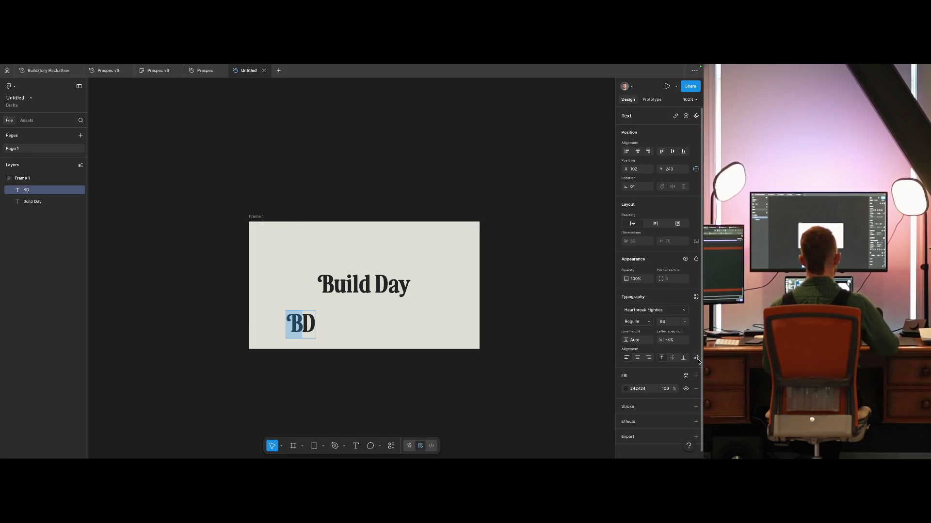
pyautogui.click(696, 359)
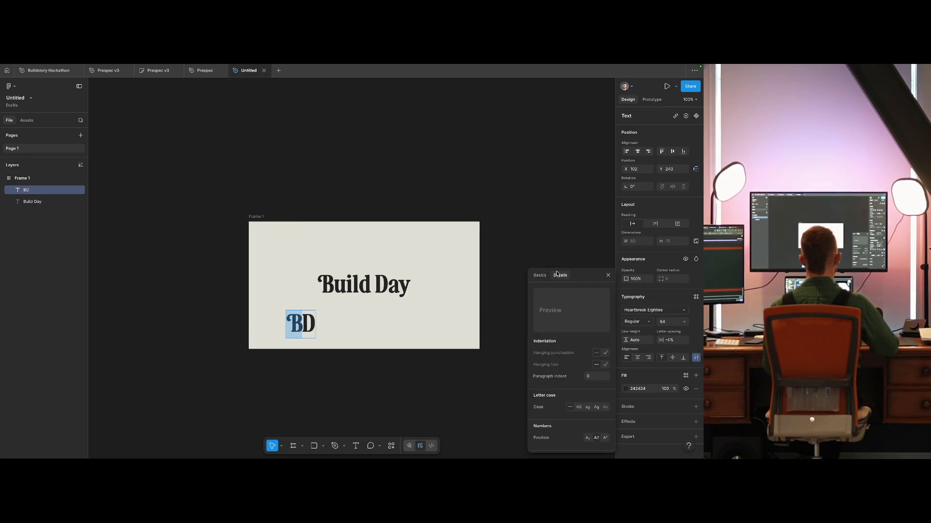
pyautogui.scroll(-2, 594, 397)
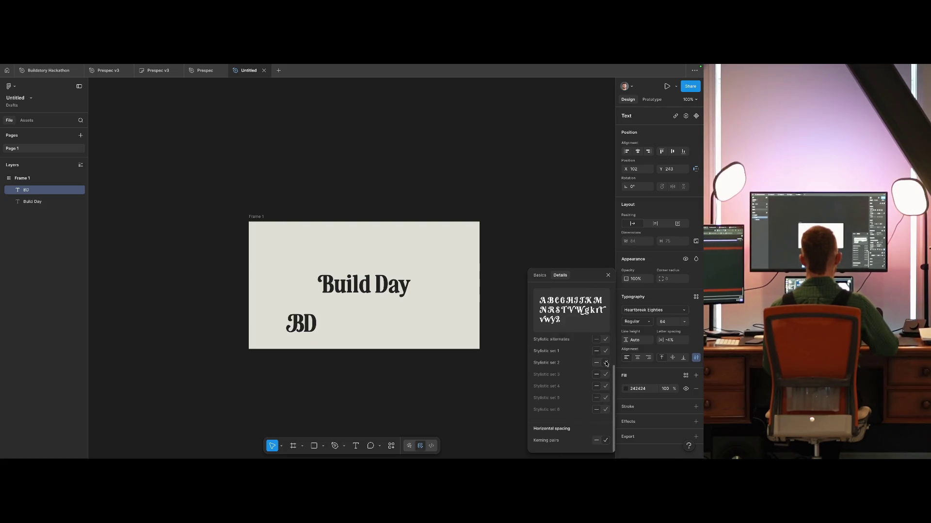
pyautogui.click(606, 363)
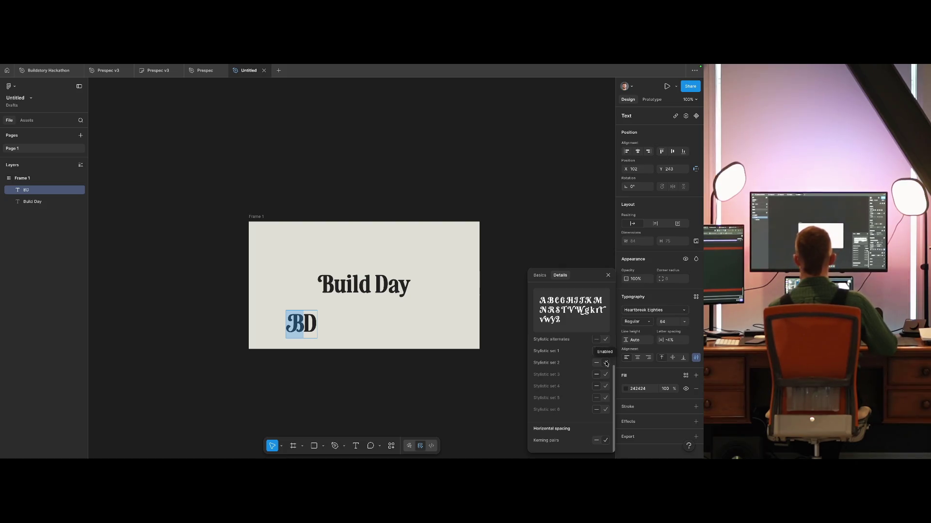
pyautogui.click(333, 333)
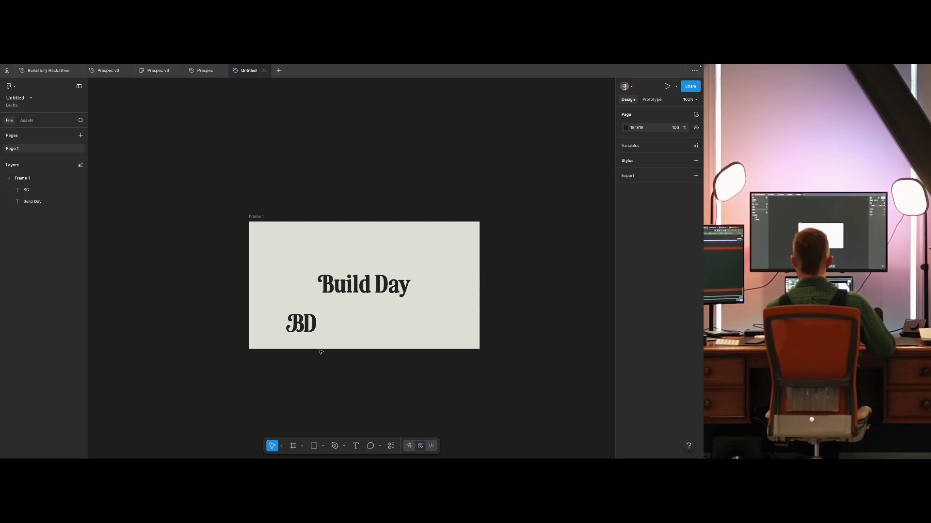
# Step: Delete BD and duplicate Build Day below as a copy reading 'a'
pyautogui.moveTo(328, 345); pyautogui.dragTo(277, 312)
pyautogui.press('Delete')
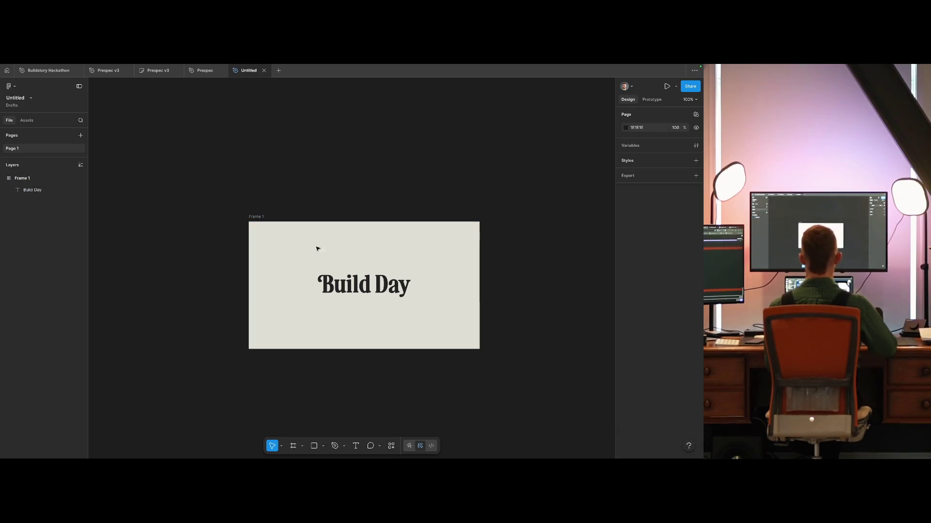
pyautogui.scroll(2, 371, 280)
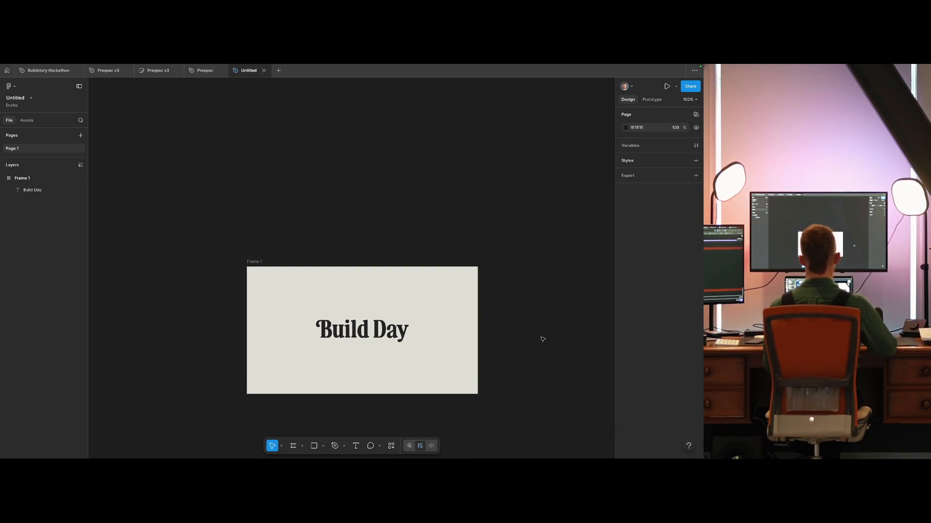
pyautogui.keyDown('alt'); pyautogui.moveTo(397, 332); pyautogui.dragTo(397, 362); pyautogui.keyUp('alt')
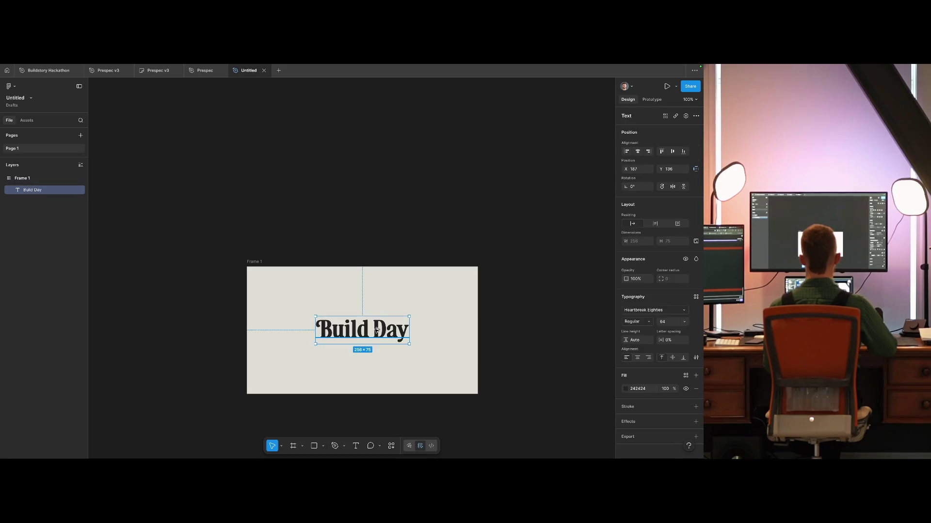
pyautogui.press('Return')
pyautogui.write('a')
# Step: Change the Build Day text to the Oblique style
pyautogui.doubleClick(368, 329)
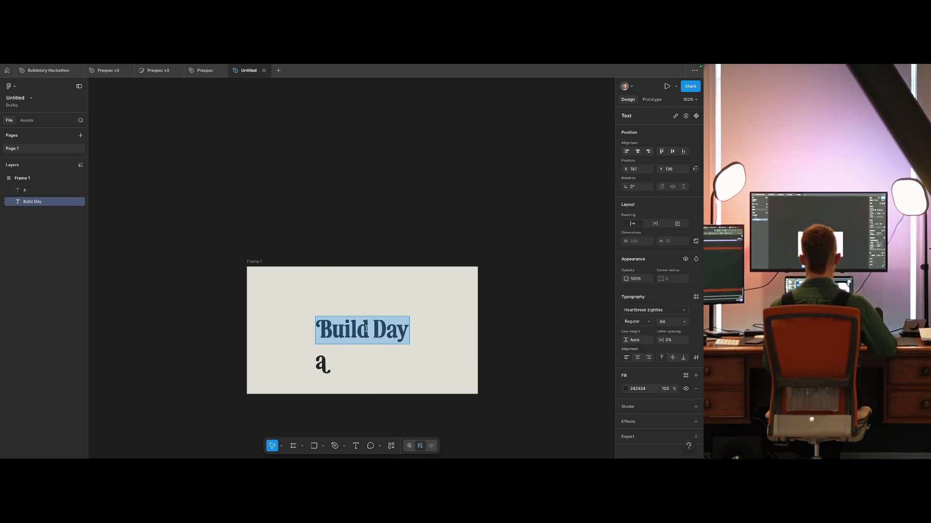
pyautogui.click(636, 321)
pyautogui.click(642, 333)
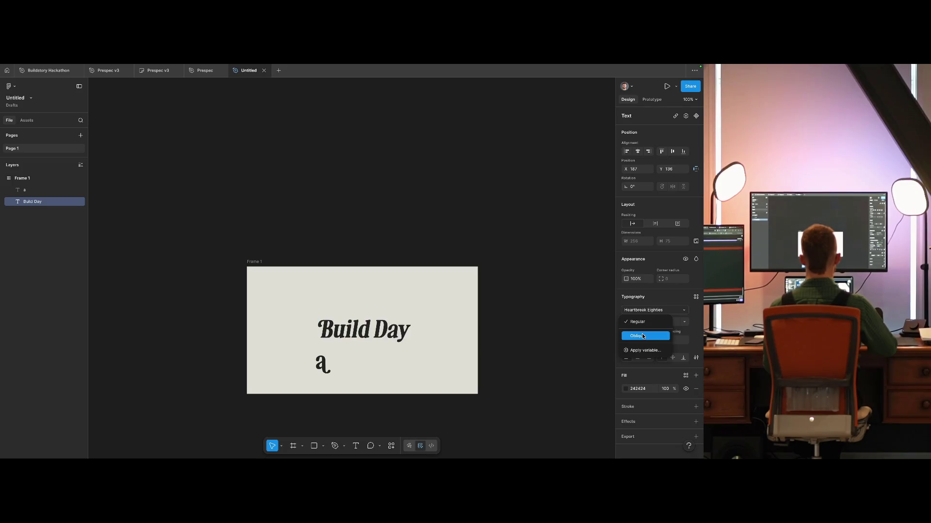
pyautogui.press('Escape')
pyautogui.click(506, 331)
# Step: Check the a text's font and style, keeping Heartbreak Eighties Regular
pyautogui.click(322, 364)
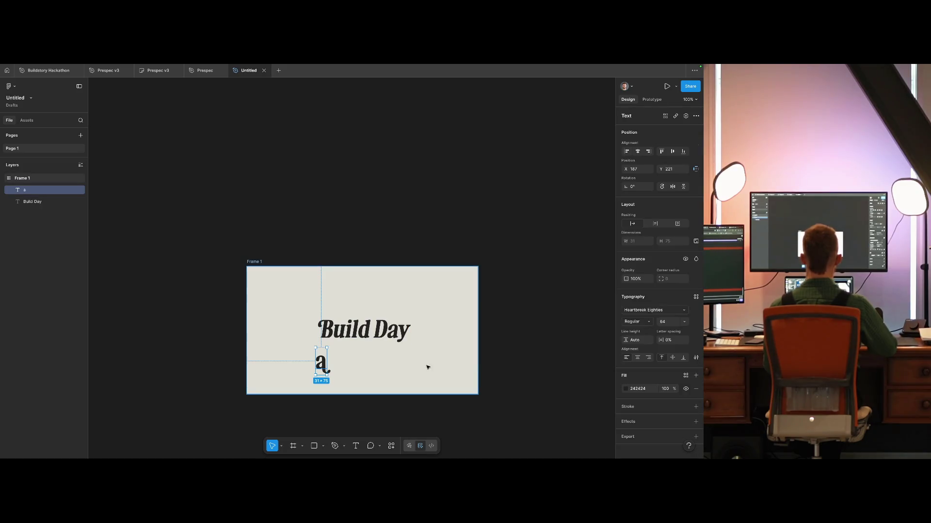
pyautogui.click(658, 311)
pyautogui.write('heart')
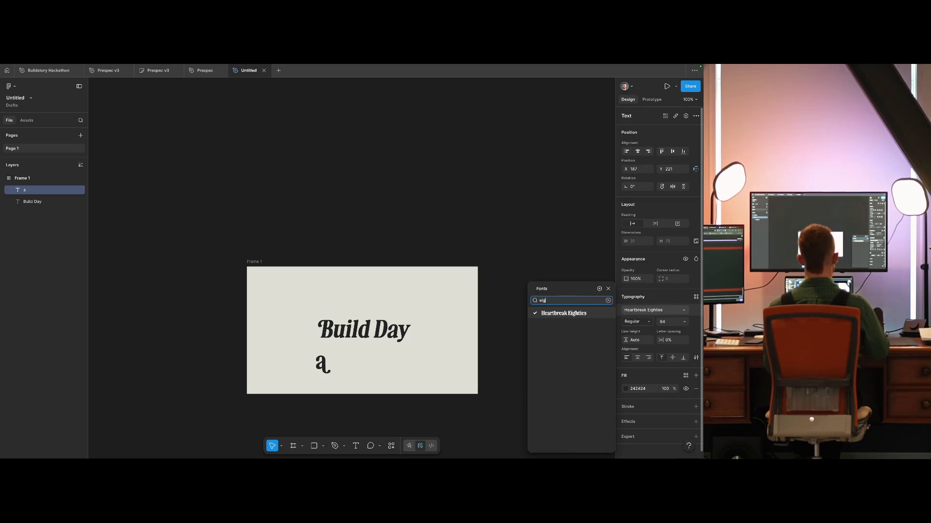
pyautogui.press('Escape')
pyautogui.click(642, 323)
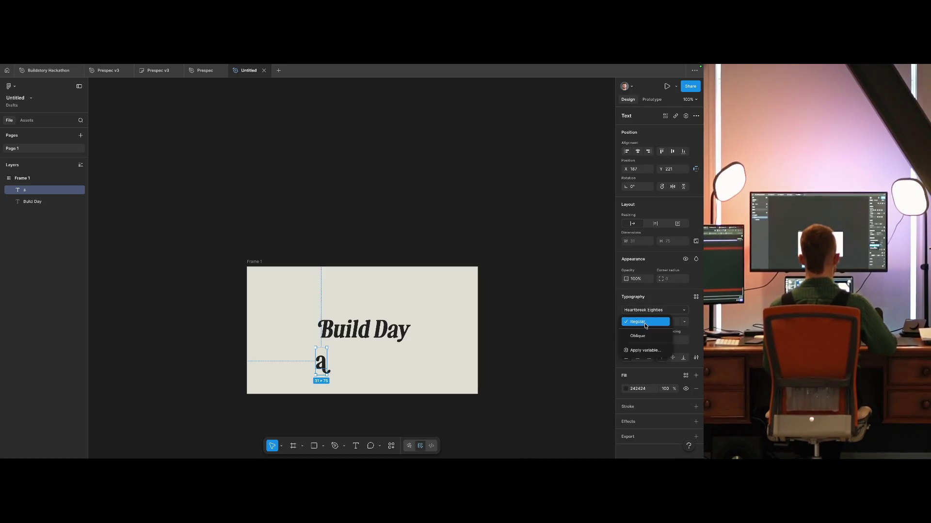
pyautogui.click(647, 327)
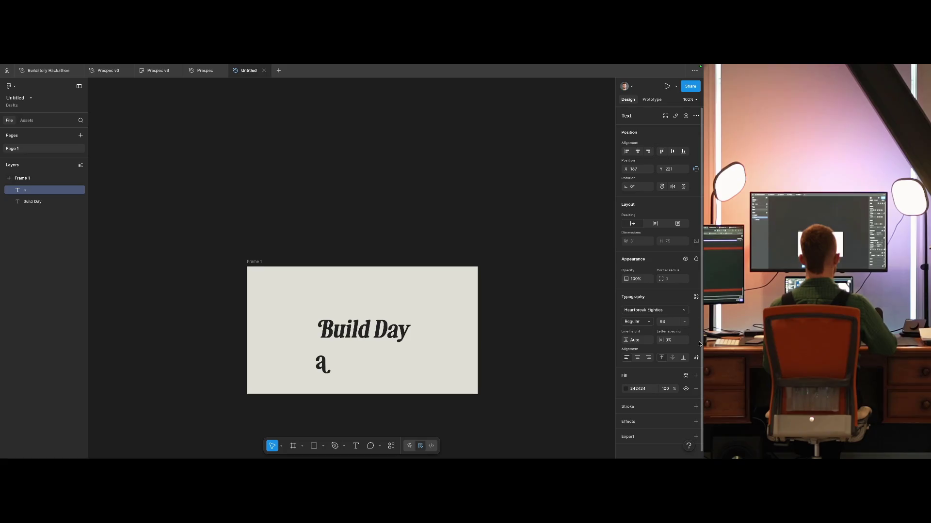
# Step: Inspect the a text's OpenType options in Type settings Details
pyautogui.click(696, 354)
pyautogui.click(561, 275)
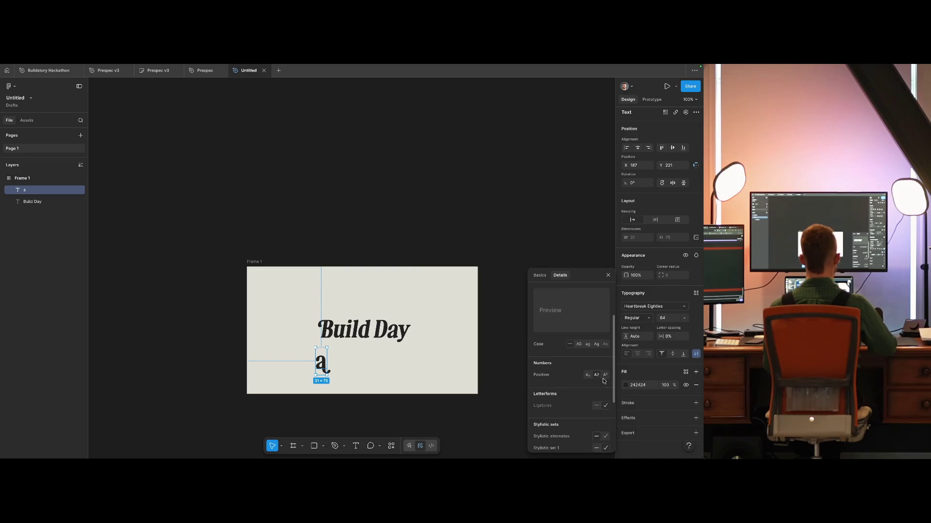
pyautogui.scroll(-3, 604, 381)
pyautogui.scroll(1, 605, 395)
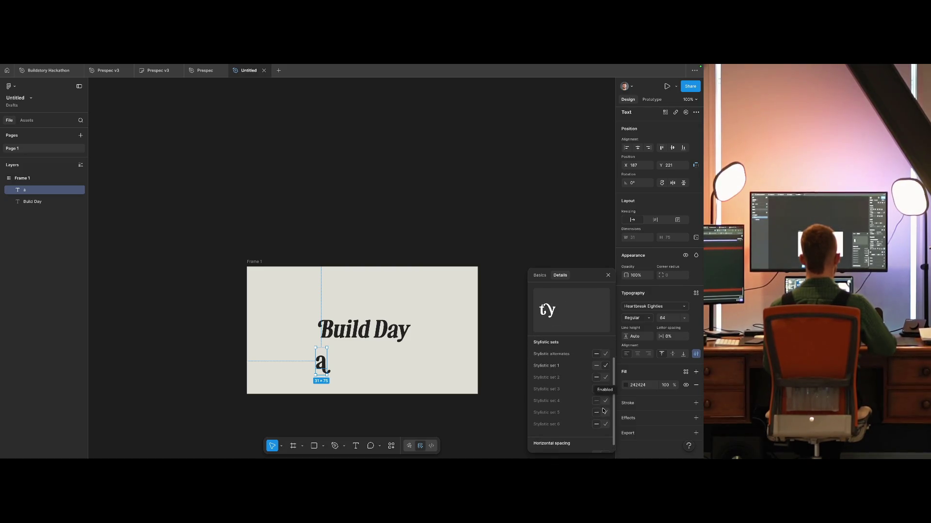
pyautogui.scroll(-1, 600, 407)
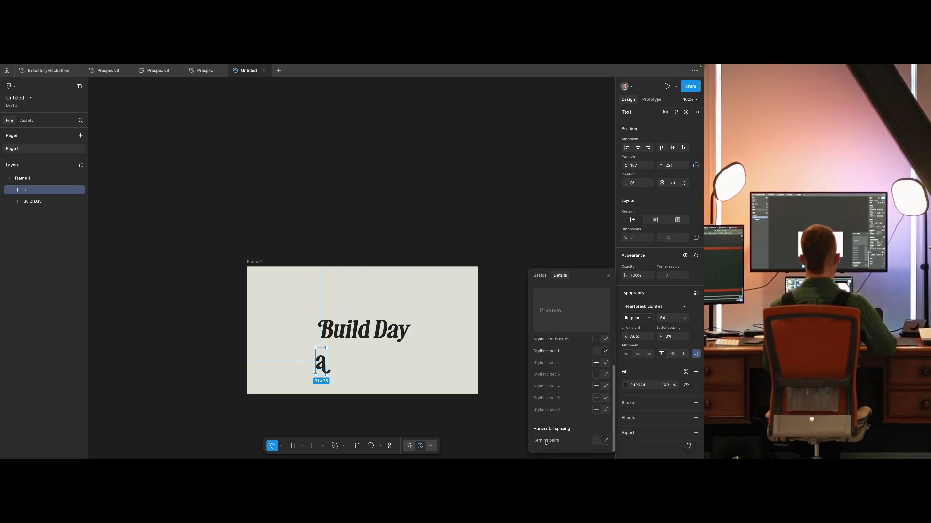
pyautogui.click(424, 328)
pyautogui.click(398, 329)
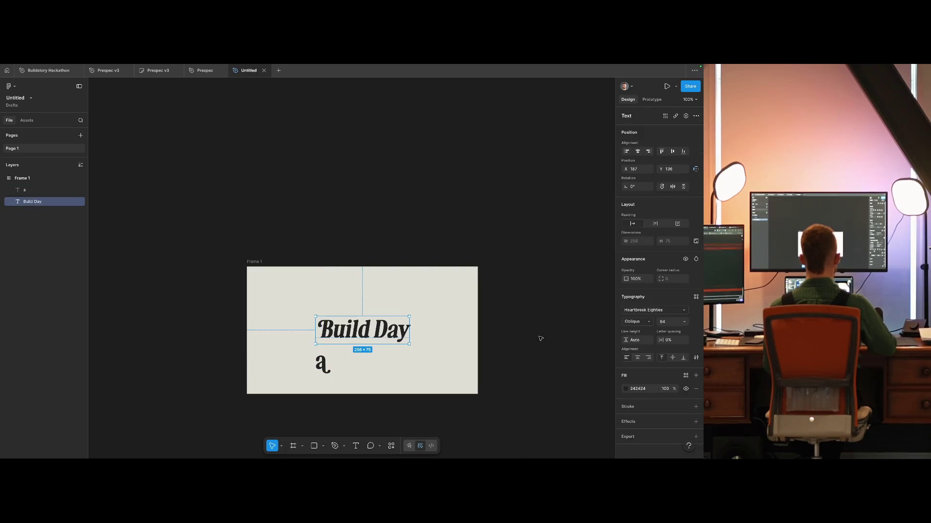
# Step: Review the detailed type settings for 'Build Day', then close them
pyautogui.click(695, 357)
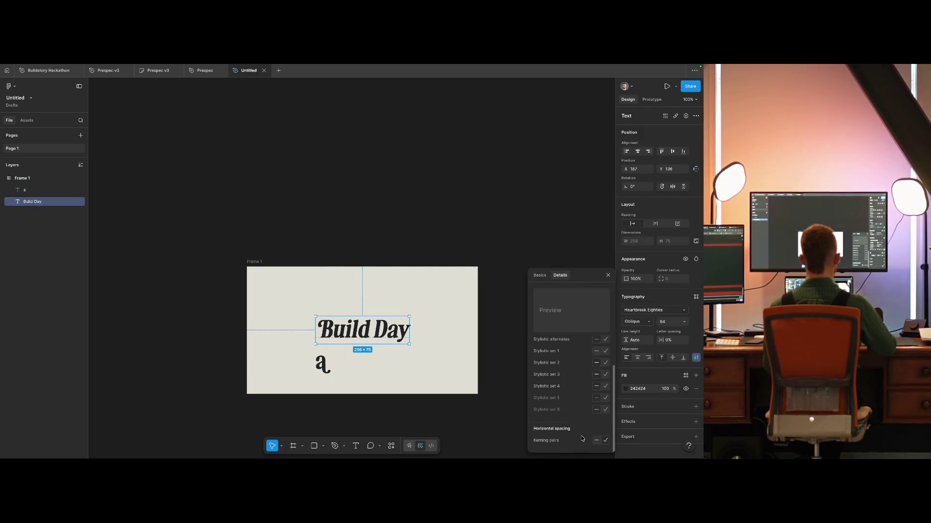
pyautogui.moveTo(608, 441)
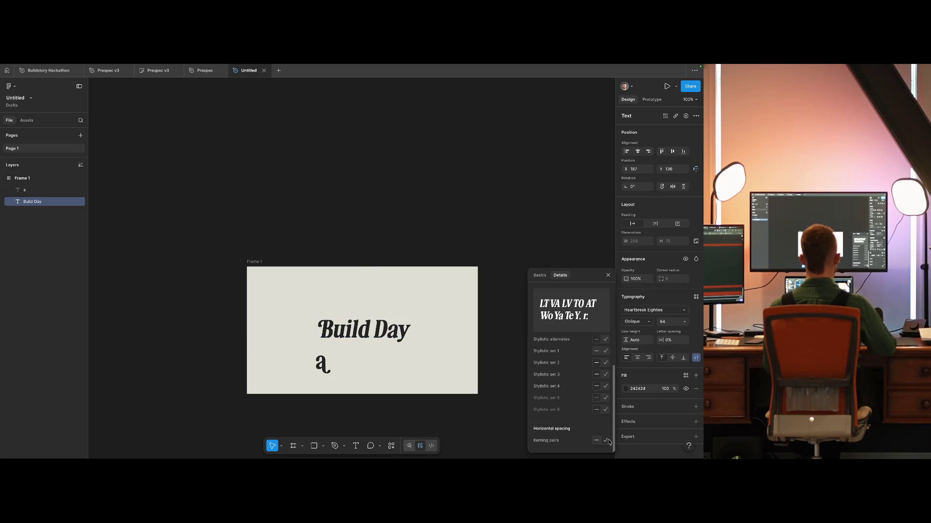
pyautogui.scroll(-5, 574, 400)
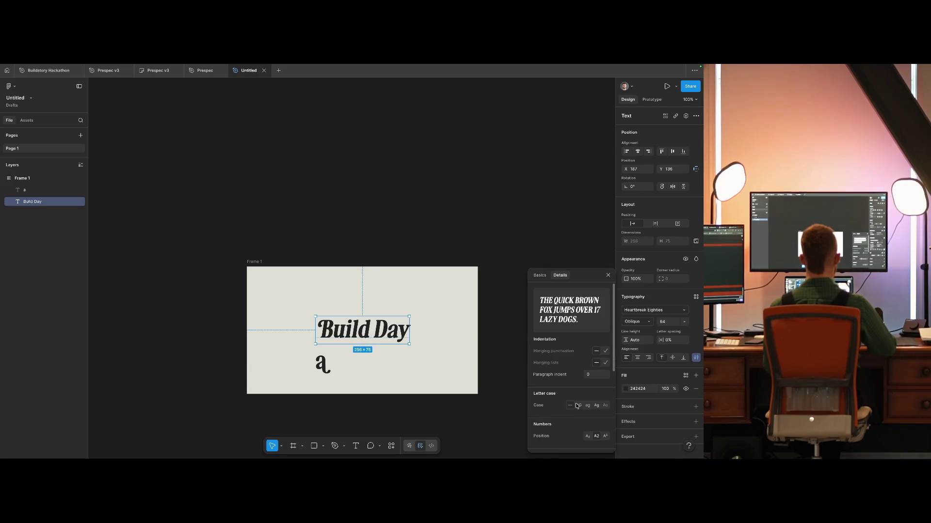
pyautogui.scroll(-3, 575, 407)
pyautogui.scroll(-1, 574, 406)
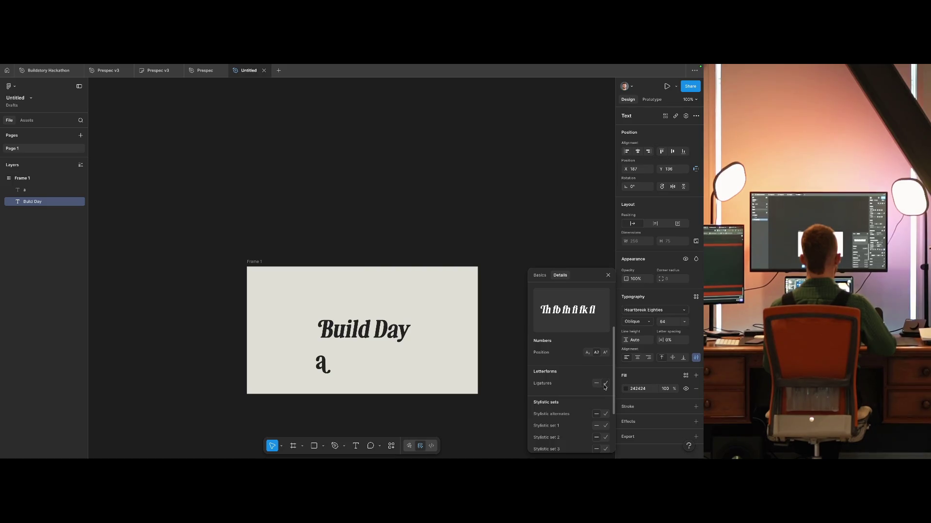
pyautogui.click(411, 367)
# Step: Retype the second text layer as 'bd' and replace the heading's capital B
pyautogui.click(333, 363)
pyautogui.press('Return')
pyautogui.write('bd')
pyautogui.doubleClick(379, 331)
pyautogui.press('Home')
pyautogui.hotkey('shift', 'Right')
pyautogui.write('bd')
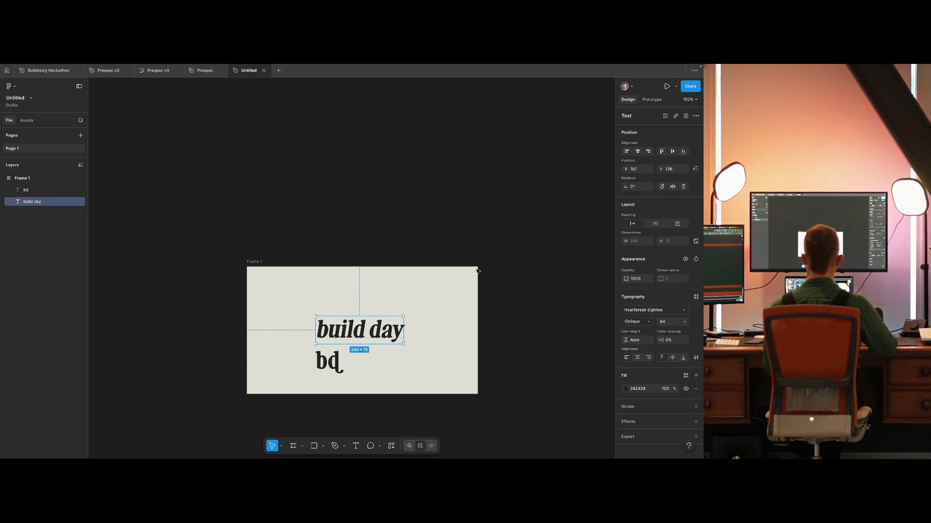
pyautogui.click(460, 297)
# Step: Try a capital 'B' at the start of 'build day', then undo it
pyautogui.press('Tab')
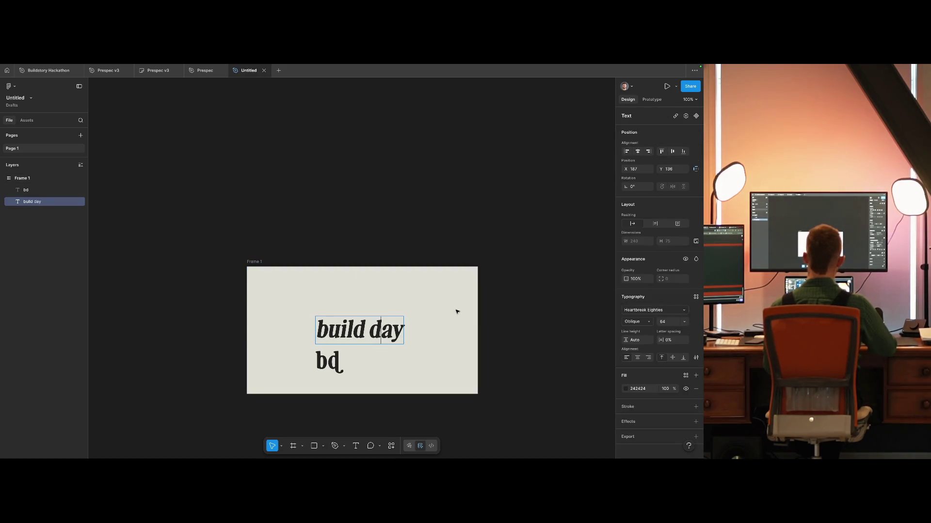
pyautogui.press('Return')
pyautogui.press('Home')
pyautogui.hotkey('shift', 'Right')
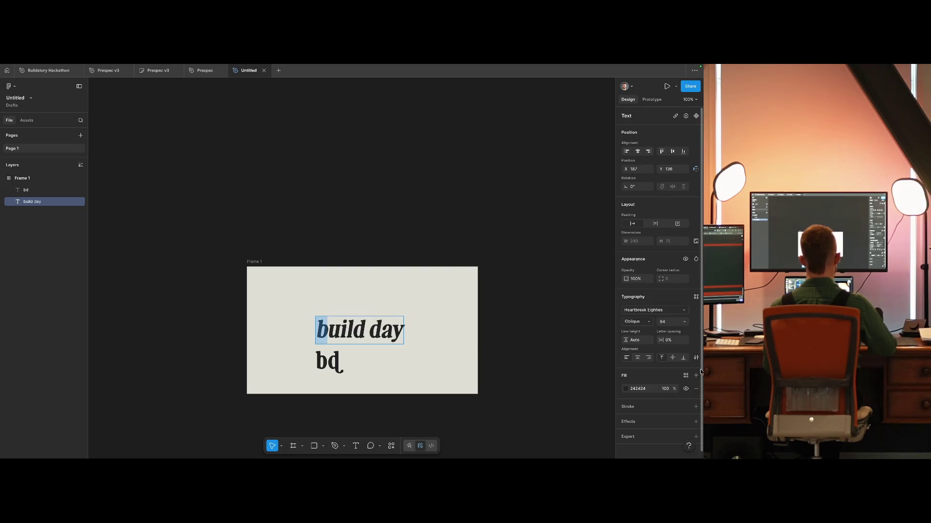
pyautogui.write('B')
pyautogui.hotkey('ctrl', 'z')
# Step: Turn on Stylistic alternates in the type details, then reselect 'build day' for editing
pyautogui.click(695, 358)
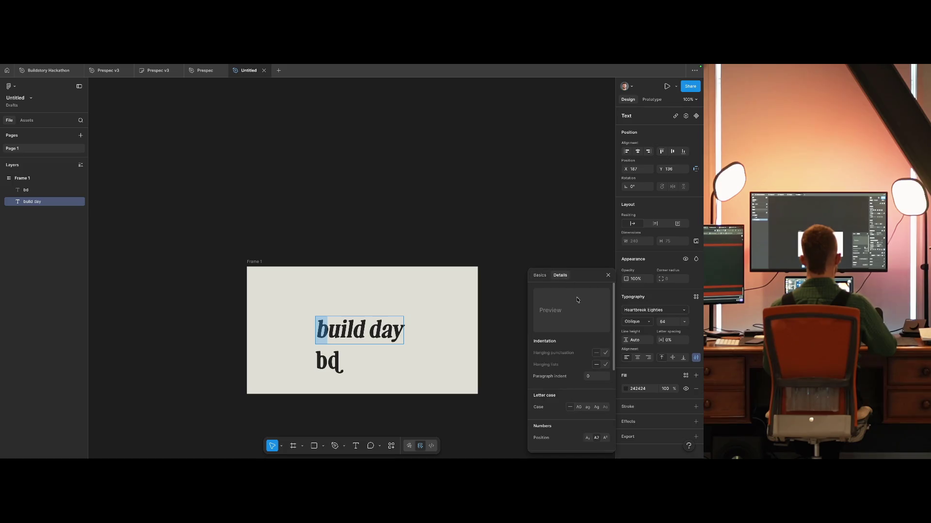
pyautogui.scroll(-5, 576, 406)
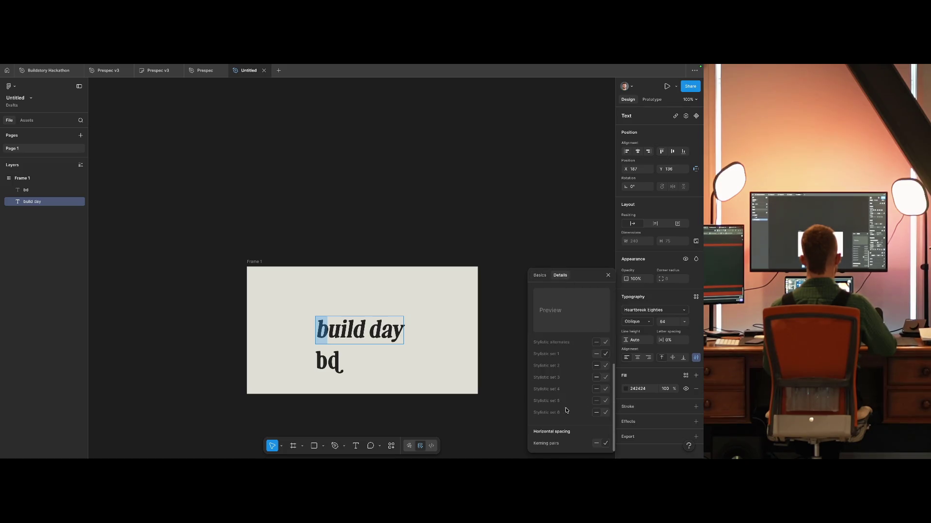
pyautogui.click(605, 343)
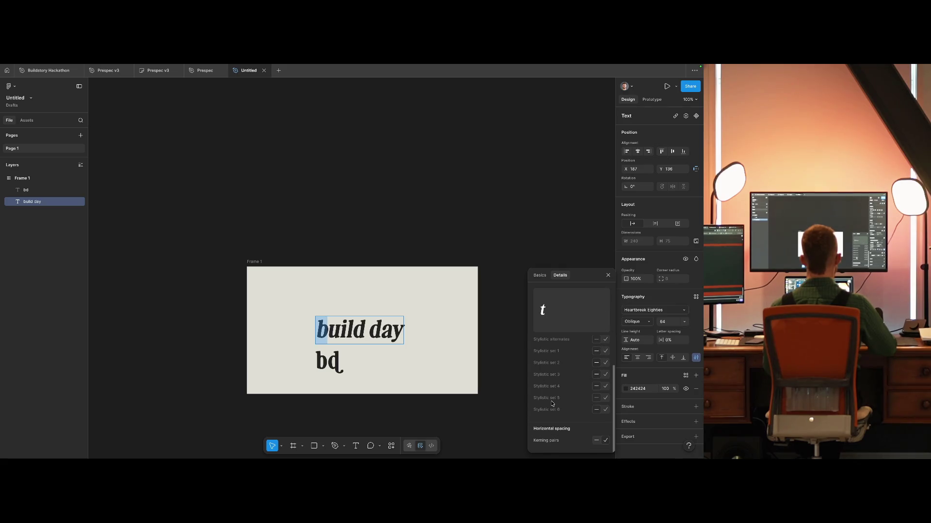
pyautogui.click(490, 342)
pyautogui.click(383, 337)
pyautogui.doubleClick(334, 329)
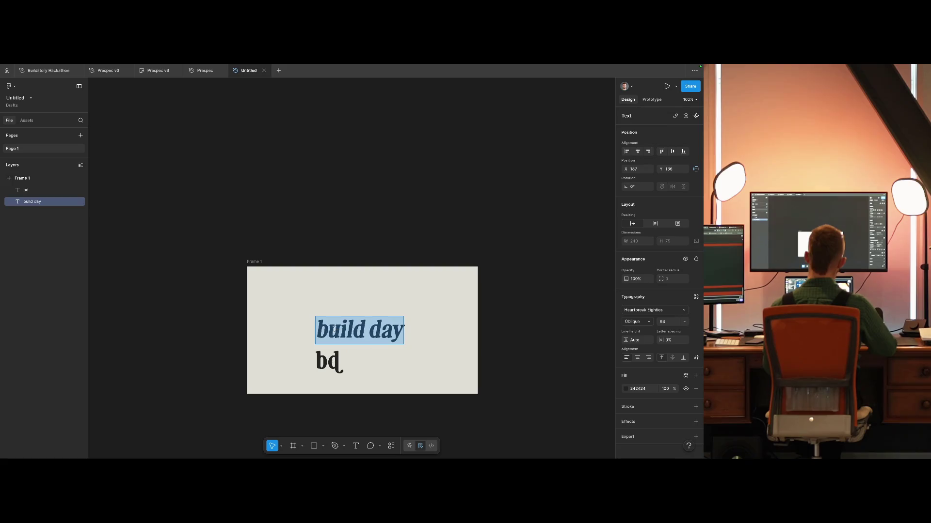
# Step: Toggle Stylistic alternates for 'build day' on and off, leaving standard glyphs
pyautogui.click(696, 357)
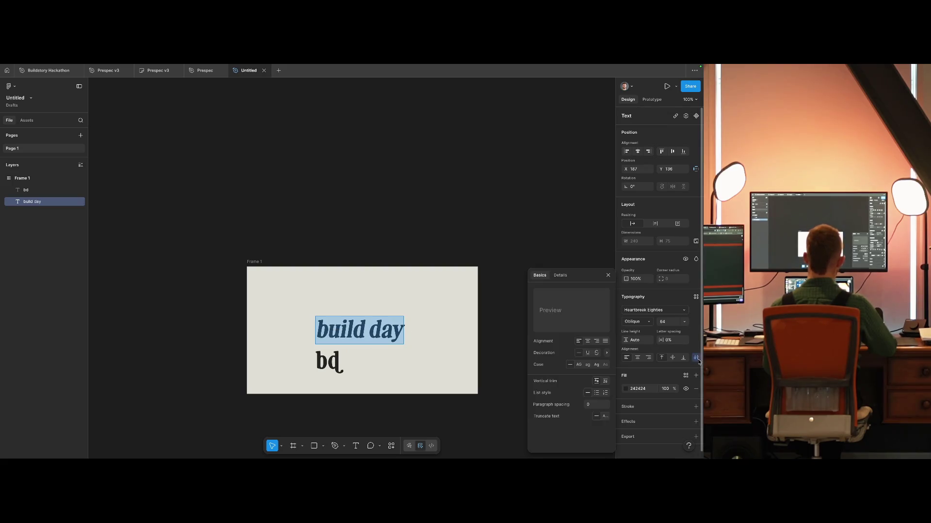
pyautogui.click(560, 275)
pyautogui.scroll(-2, 601, 426)
pyautogui.click(604, 420)
pyautogui.click(597, 421)
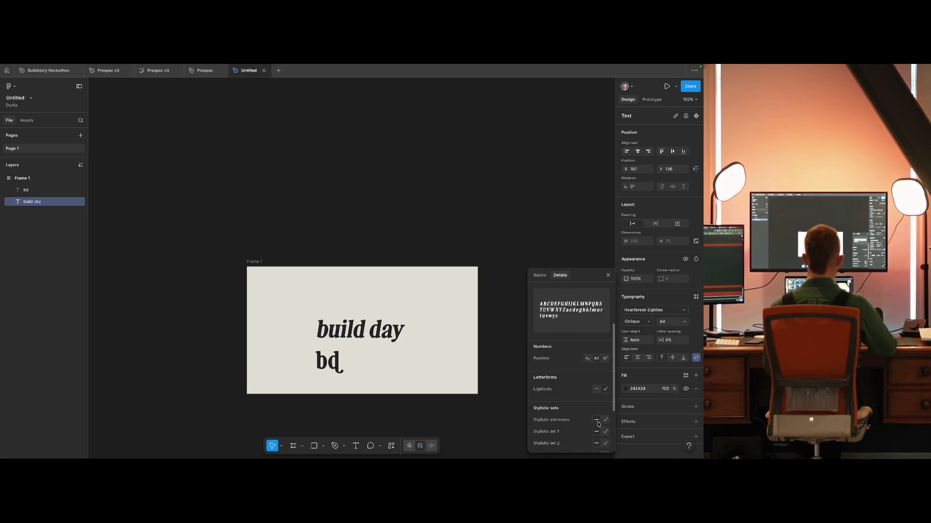
pyautogui.click(604, 421)
pyautogui.click(596, 421)
pyautogui.click(447, 418)
# Step: Delete the 'bd' text, restore it with undo, and start editing its letters
pyautogui.moveTo(417, 382); pyautogui.dragTo(340, 369)
pyautogui.press('Delete')
pyautogui.hotkey('ctrl', 'z')
pyautogui.click(505, 374)
pyautogui.click(338, 360)
pyautogui.doubleClick(336, 361)
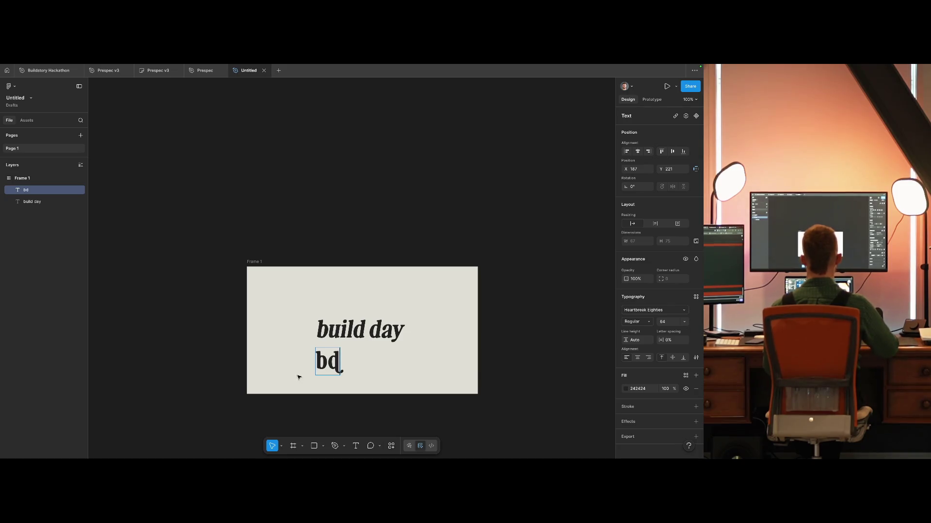
# Step: Move the 'bd' text to the frame's lower-left corner
pyautogui.click(696, 358)
pyautogui.scroll(-3, 600, 410)
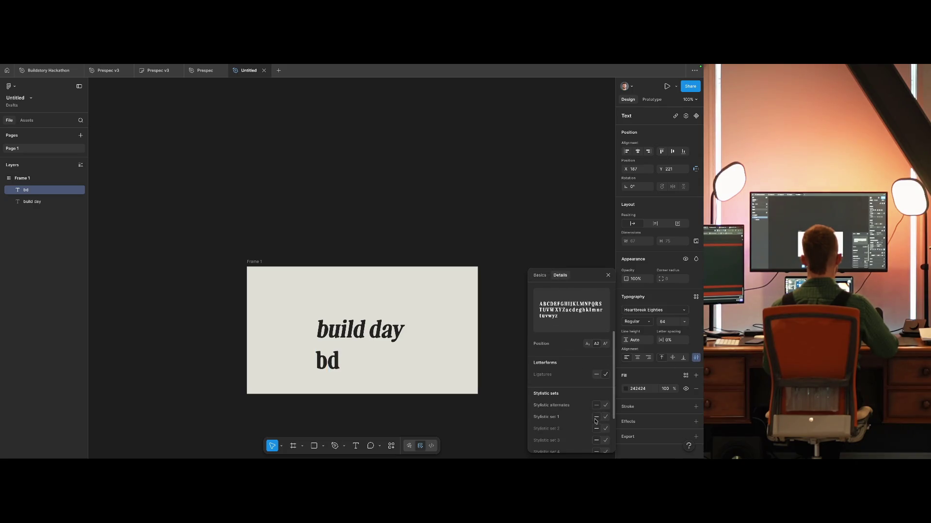
pyautogui.click(376, 362)
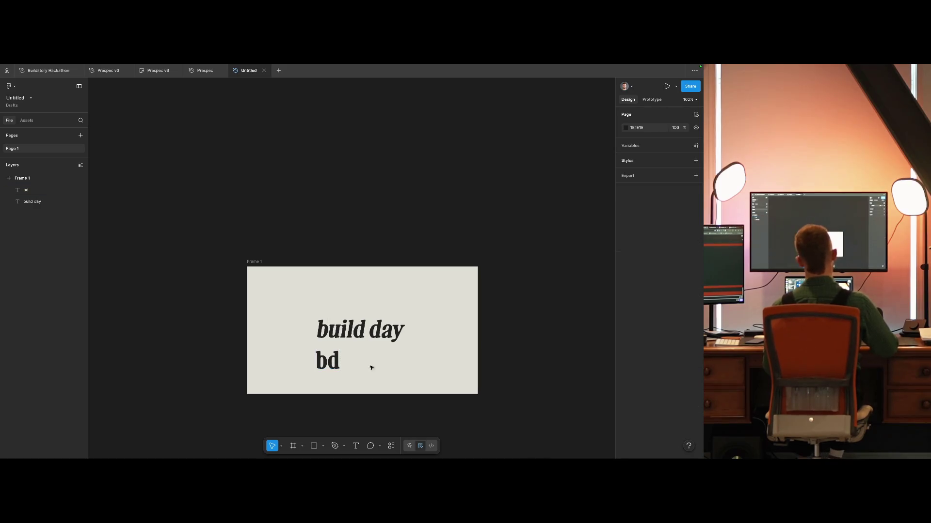
pyautogui.moveTo(339, 361); pyautogui.dragTo(289, 367)
pyautogui.click(359, 384)
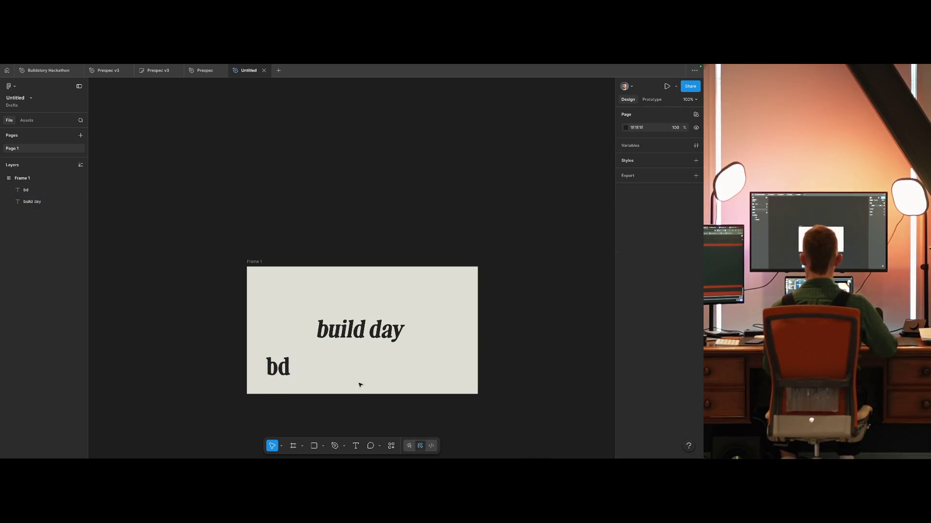
pyautogui.scroll(-5, 277, 342)
pyautogui.scroll(3, 278, 346)
pyautogui.scroll(5, 276, 346)
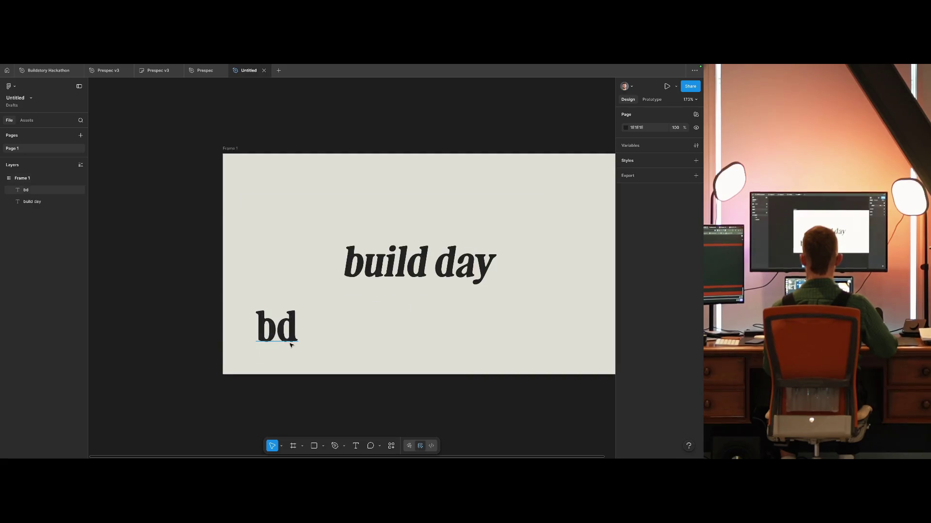
# Step: Delete the 'd' from 'bd', duplicate the 'b' and rotate the copy 180°
pyautogui.click(291, 331)
pyautogui.doubleClick(293, 329)
pyautogui.moveTo(293, 329)
pyautogui.mouseDown()
pyautogui.moveTo(281, 329)
pyautogui.moveTo(303, 329)
pyautogui.moveTo(282, 335)
pyautogui.mouseUp()
pyautogui.press('BackSpace')
pyautogui.press('Escape')
pyautogui.hotkey('ctrl', 'z')
pyautogui.hotkey('shift', 'h')
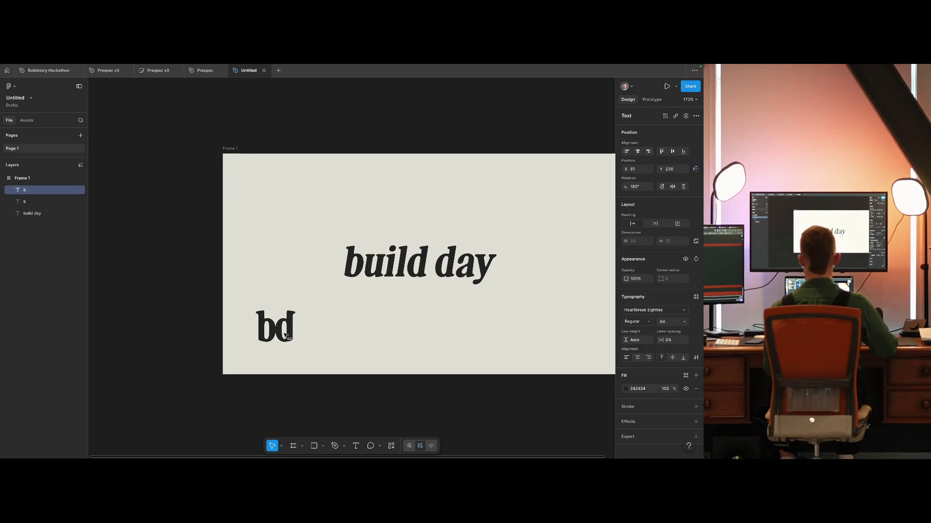
# Step: Set both letters of the mark to the Oblique font style
pyautogui.click(347, 329)
pyautogui.keyDown('ctrl'); pyautogui.scroll(-5, 347, 353); pyautogui.keyUp('ctrl')
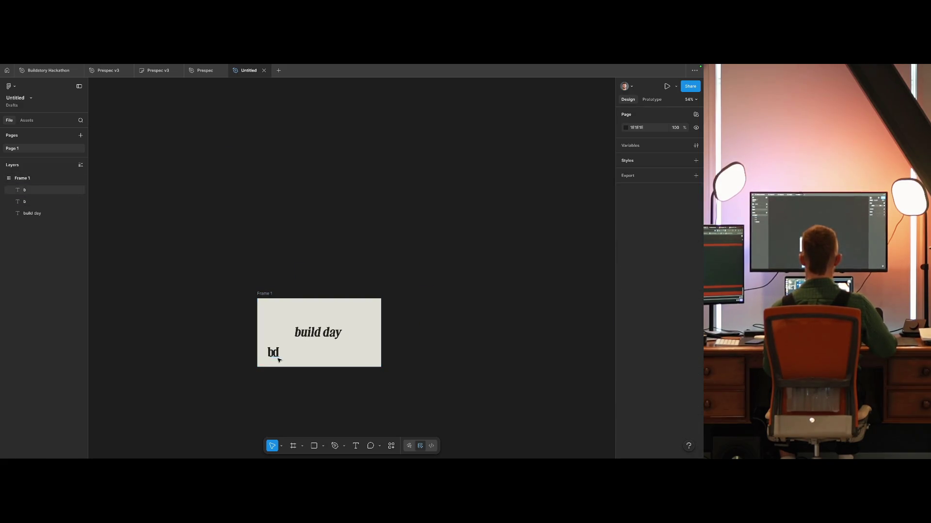
pyautogui.scroll(3, 295, 362)
pyautogui.moveTo(274, 309); pyautogui.dragTo(225, 371)
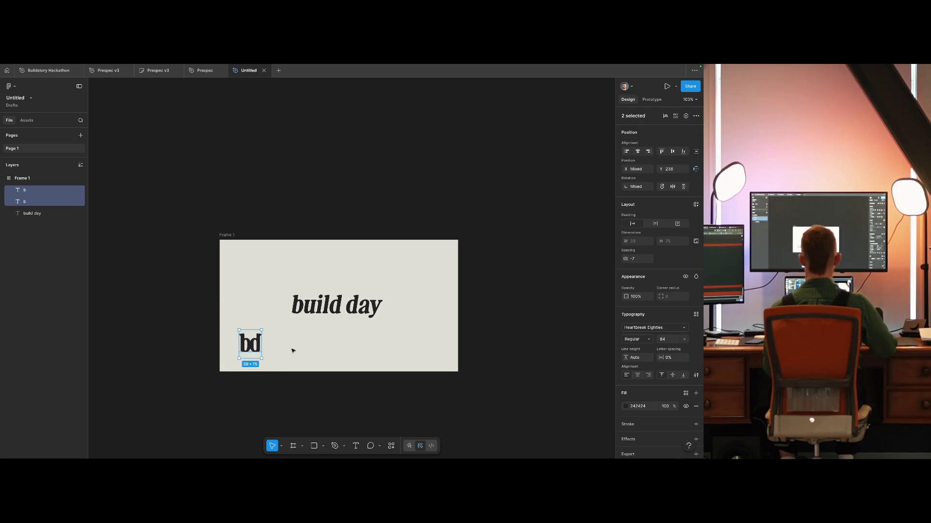
pyautogui.click(636, 339)
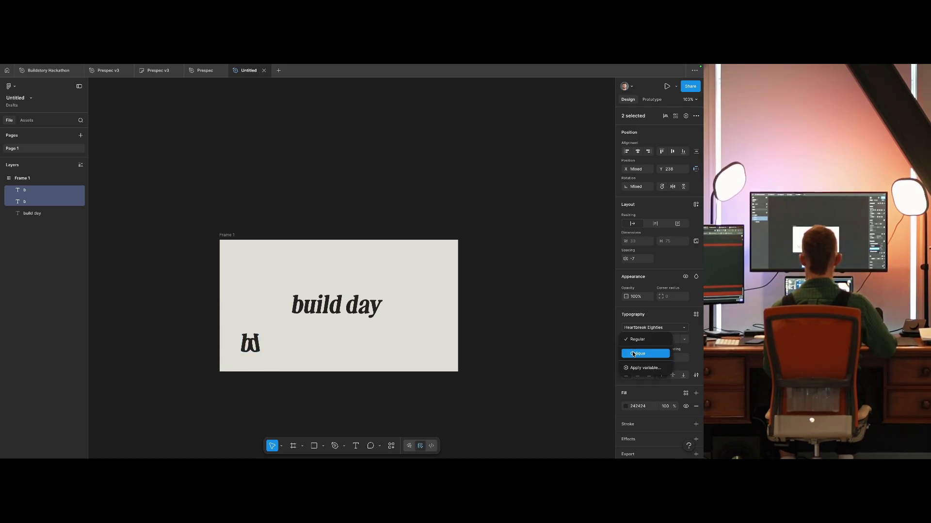
pyautogui.click(633, 355)
pyautogui.click(346, 352)
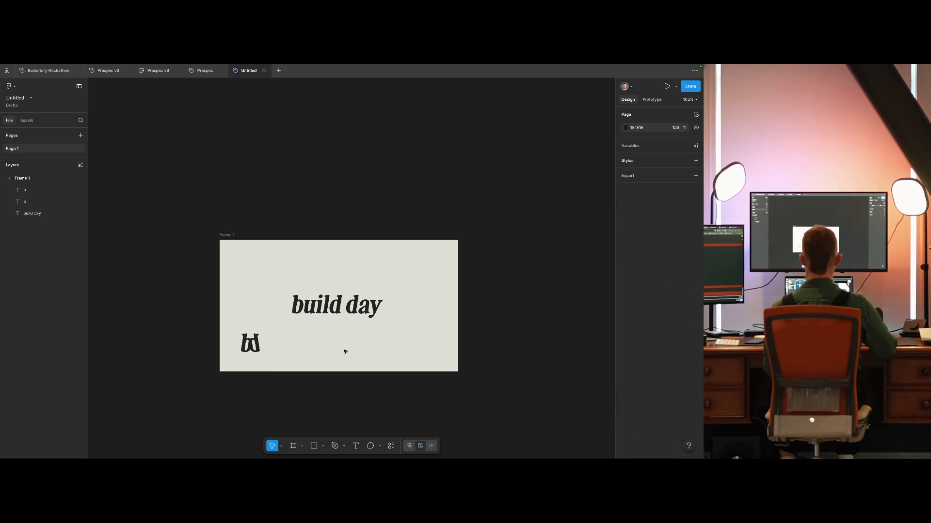
# Step: Move the copied letter right and flip it vertically and horizontally
pyautogui.click(253, 348)
pyautogui.hotkey('shift', 'h')
pyautogui.moveTo(253, 348); pyautogui.dragTo(302, 350)
pyautogui.hotkey('alt', 'h')
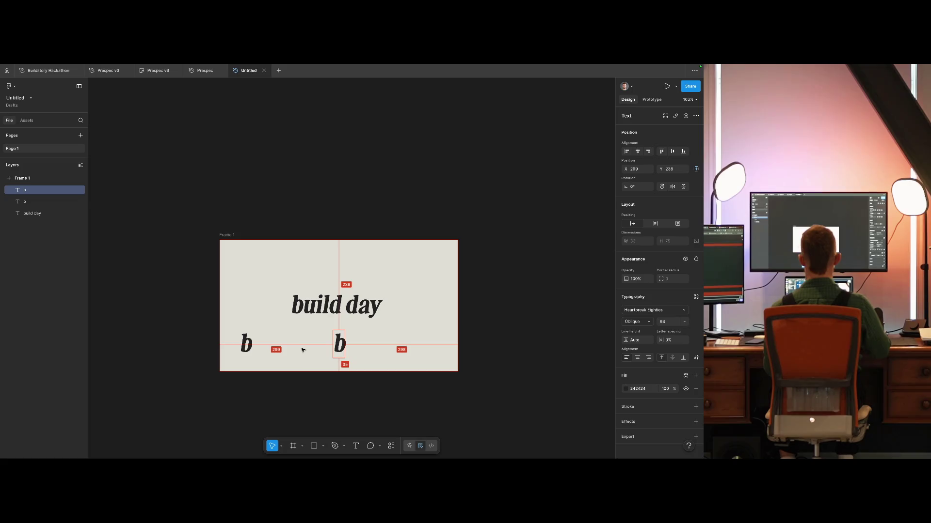
pyautogui.hotkey('shift', 'h')
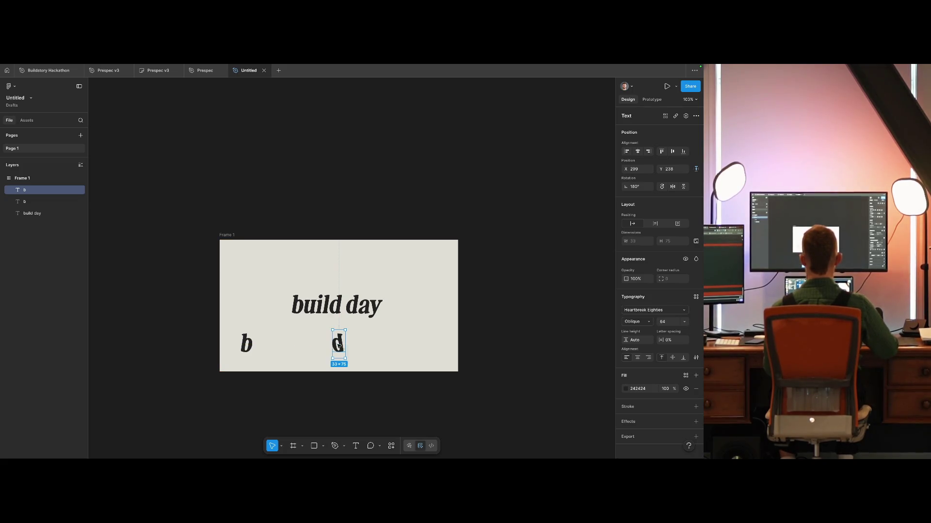
pyautogui.hotkey('shift', 'c')
pyautogui.hotkey('shift', 'v')
pyautogui.hotkey('shift', 'h')
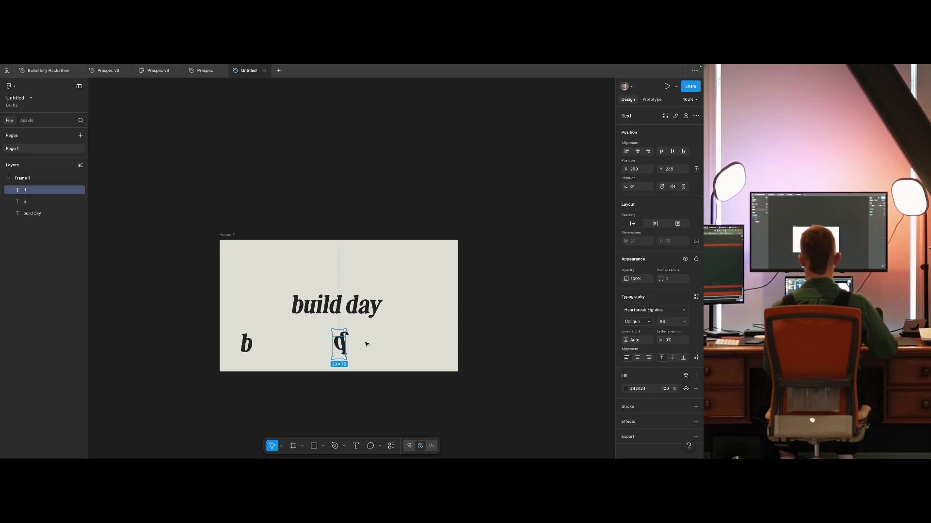
# Step: Turn the copy back into a 'd' and place it beside the 'b'
pyautogui.click(367, 344)
pyautogui.click(349, 345)
pyautogui.hotkey('shift', 'h')
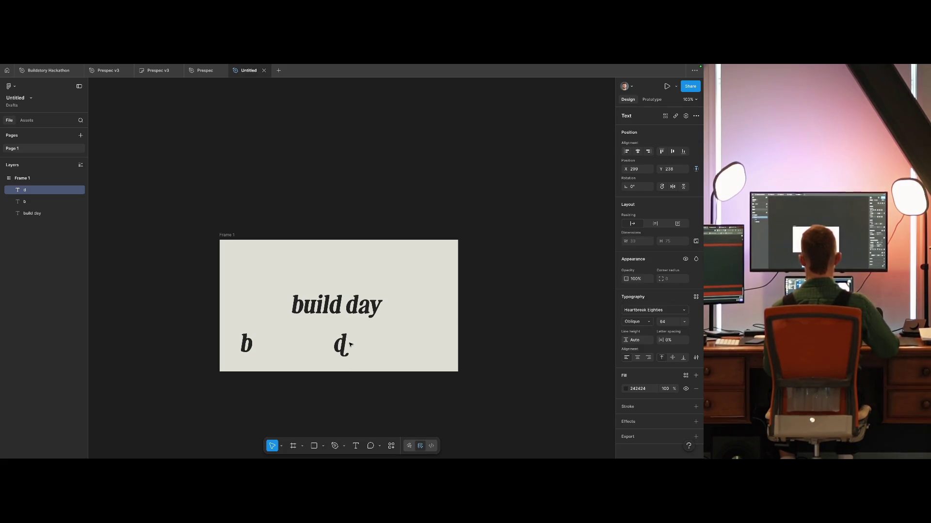
pyautogui.moveTo(330, 344); pyautogui.dragTo(307, 353)
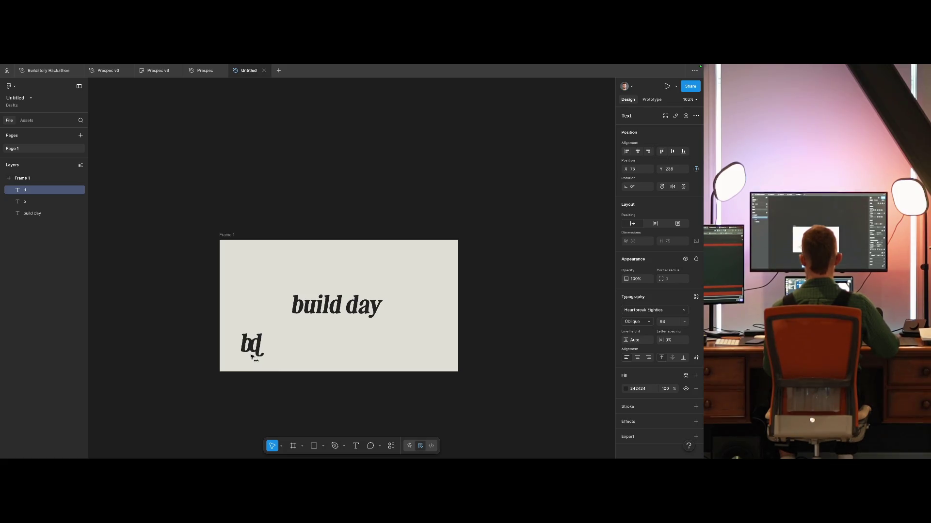
pyautogui.click(350, 362)
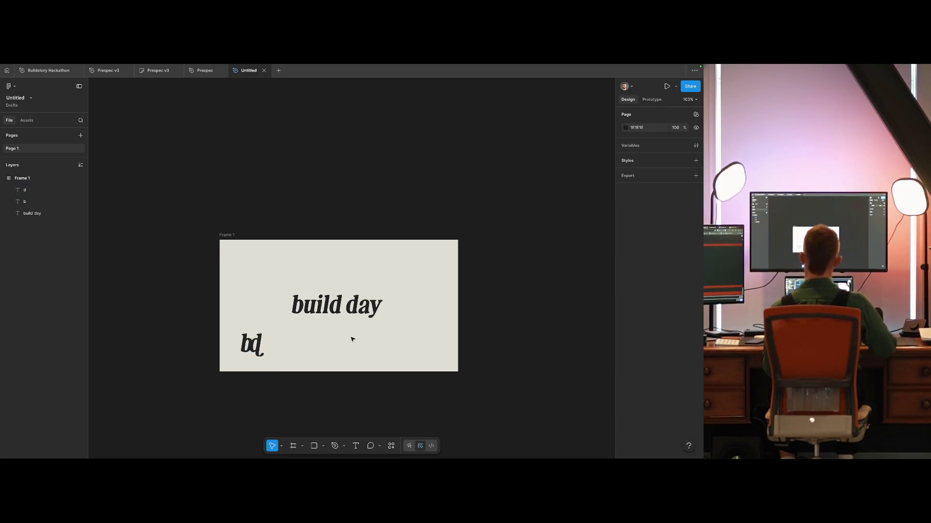
pyautogui.click(258, 348)
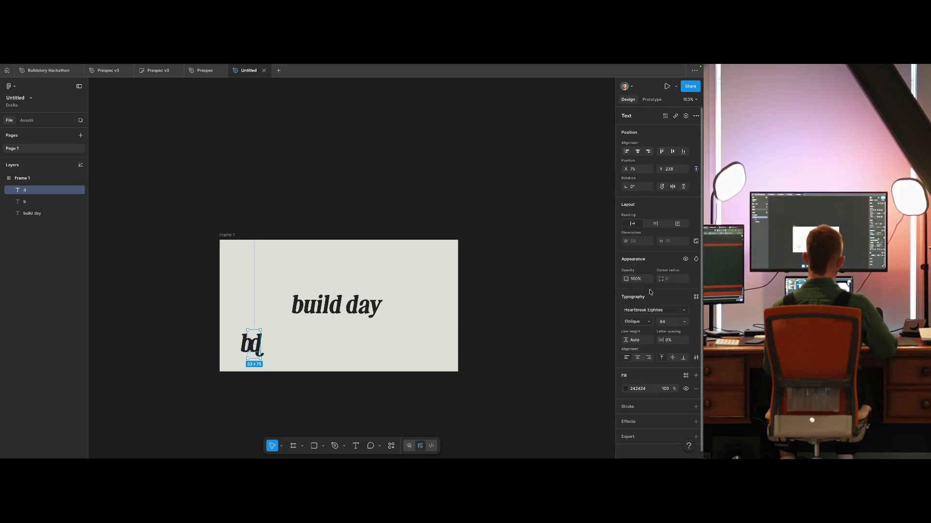
# Step: Check the detailed type options for the 'd', then close them
pyautogui.click(695, 357)
pyautogui.click(560, 275)
pyautogui.scroll(-5, 603, 389)
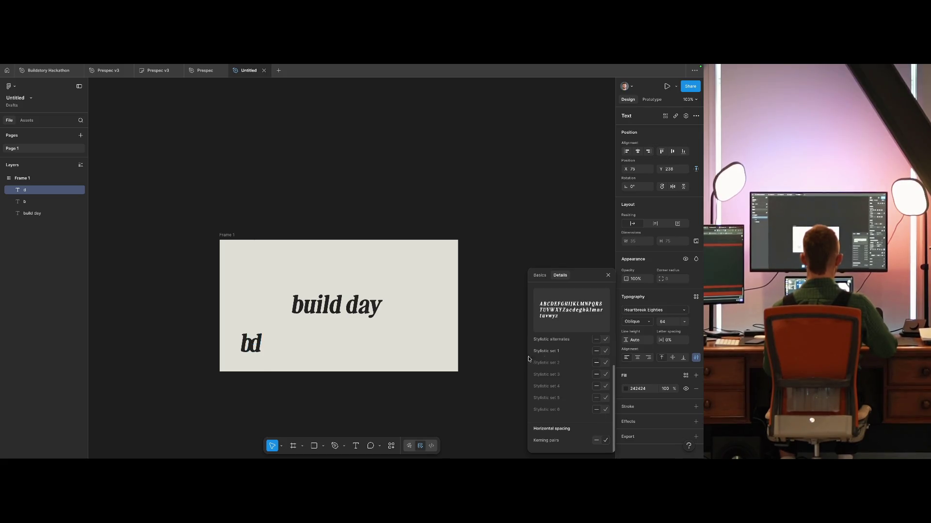
pyautogui.click(373, 355)
# Step: Nudge the 'd' from X 75 to 73 toward the 'b', then zoom back to 100%
pyautogui.click(254, 353)
pyautogui.scroll(-2, 254, 353)
pyautogui.scroll(5, 254, 353)
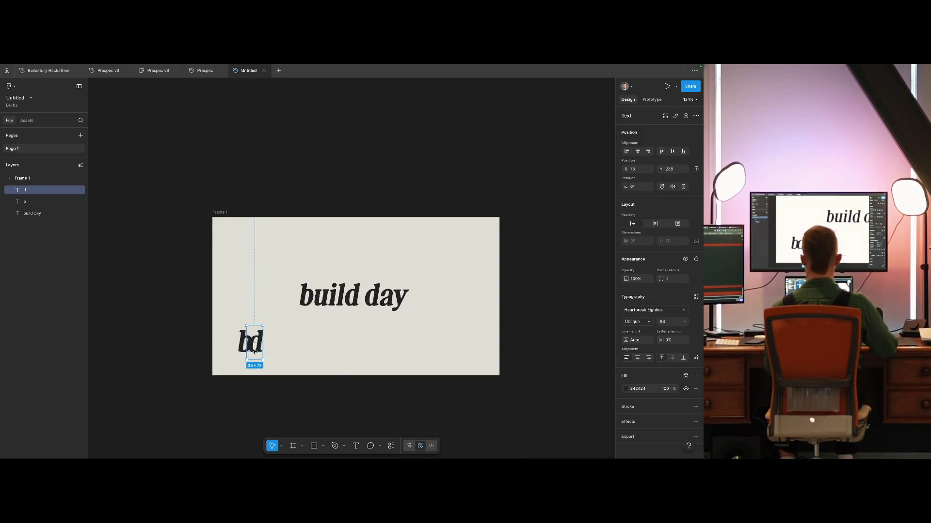
pyautogui.scroll(10, 255, 352)
pyautogui.moveTo(265, 334); pyautogui.dragTo(255, 335)
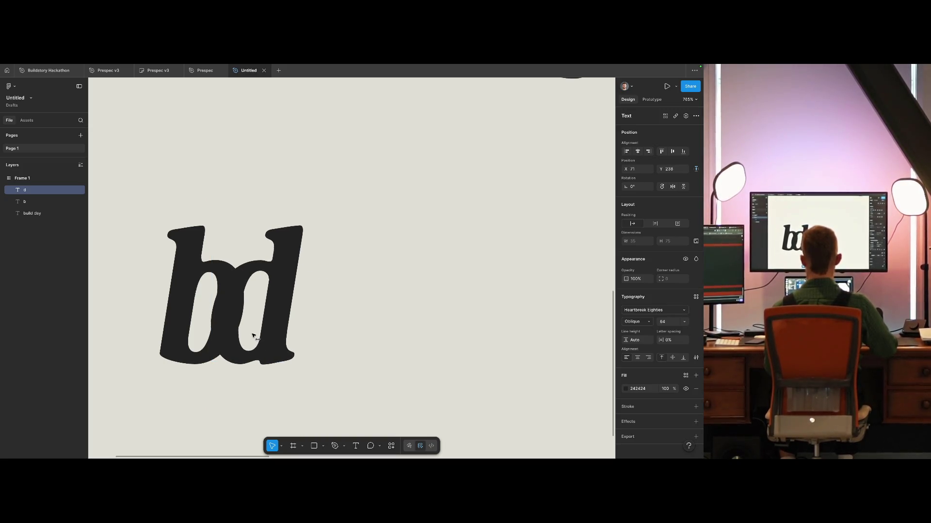
pyautogui.click(363, 321)
pyautogui.hotkey('shift', '0')
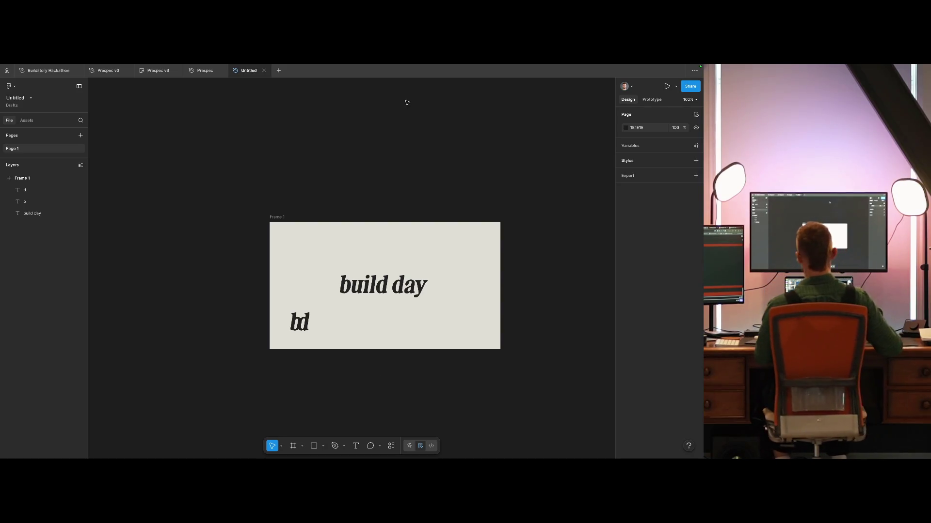
pyautogui.hscroll(5, 373, 332)
pyautogui.scroll(-1, 373, 333)
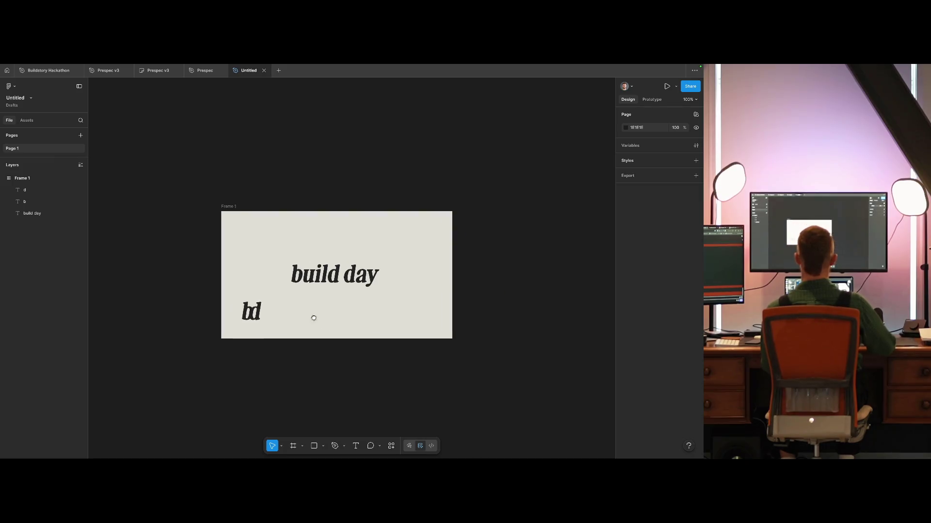
pyautogui.click(204, 198)
# Step: Rename the frame 'wordmark' and duplicate it directly below
pyautogui.hotkey('ctrl', 'r')
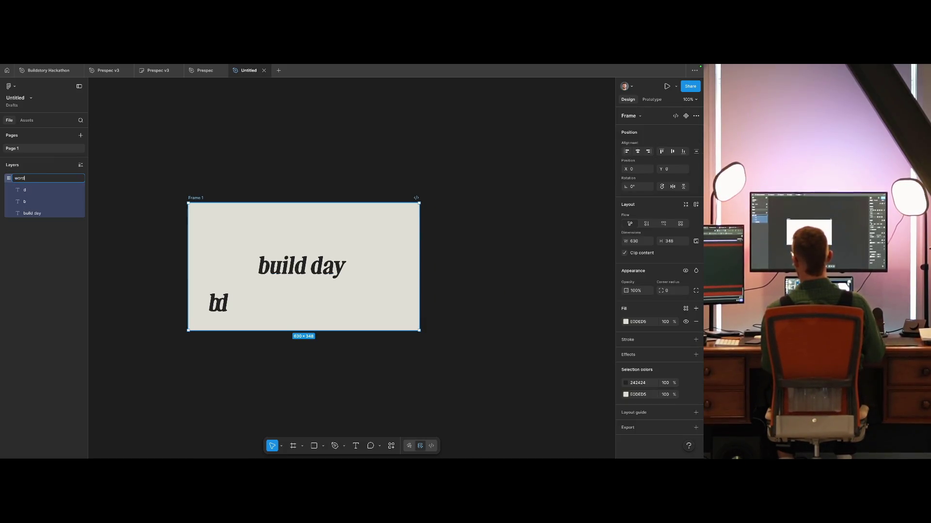
pyautogui.write('wordmark')
pyautogui.press('Return')
pyautogui.moveTo(218, 241); pyautogui.dragTo(217, 369)
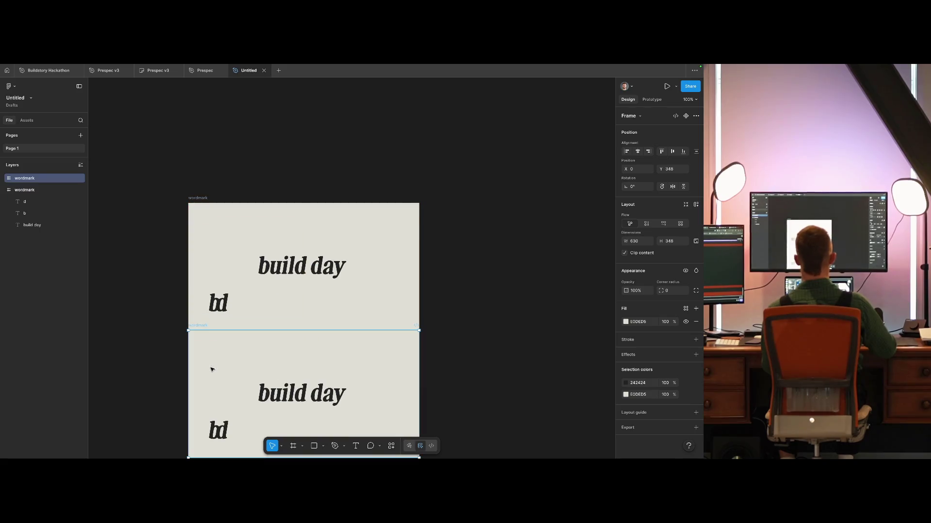
# Step: Resize the duplicate frame to 256×256
pyautogui.click(648, 241)
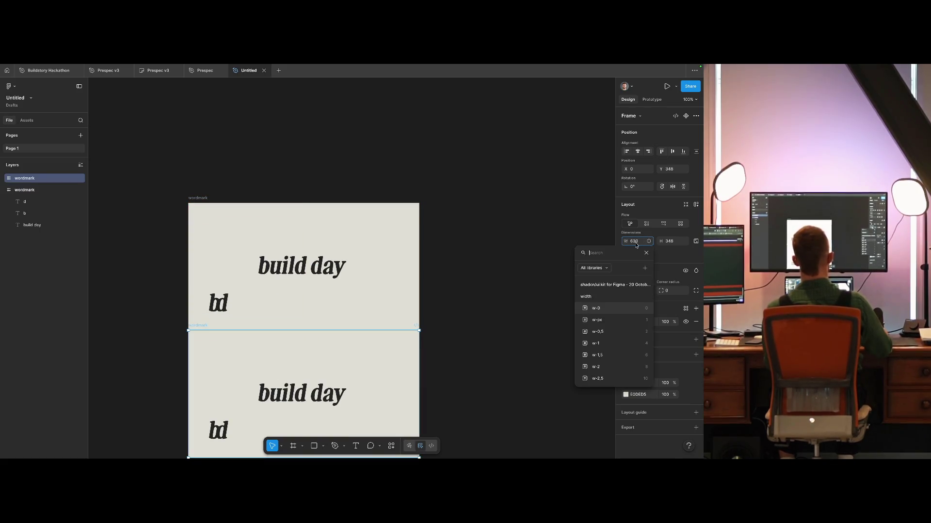
pyautogui.click(636, 245)
pyautogui.write('256')
pyautogui.press('Tab')
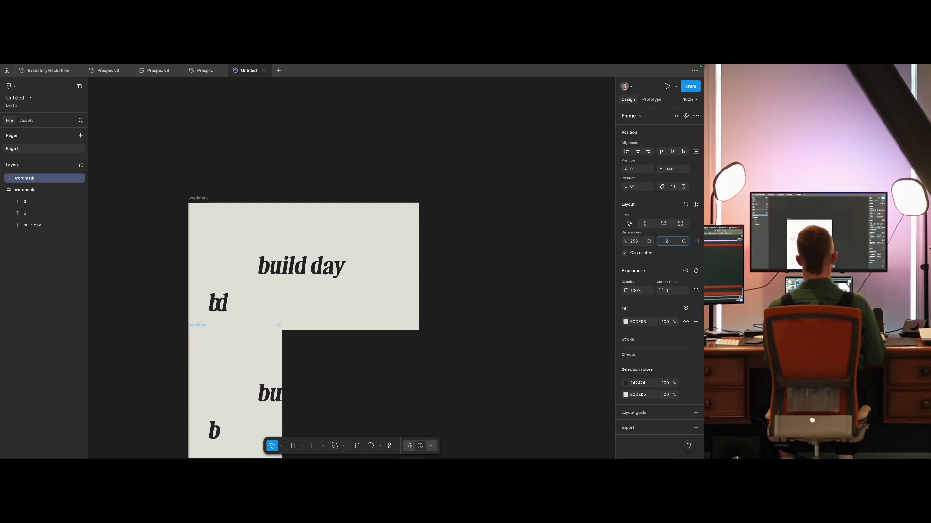
pyautogui.write('256')
pyautogui.press('Return')
# Step: Delete 'build day' from the square frame and shift the 'b' down-left
pyautogui.scroll(-2, 343, 328)
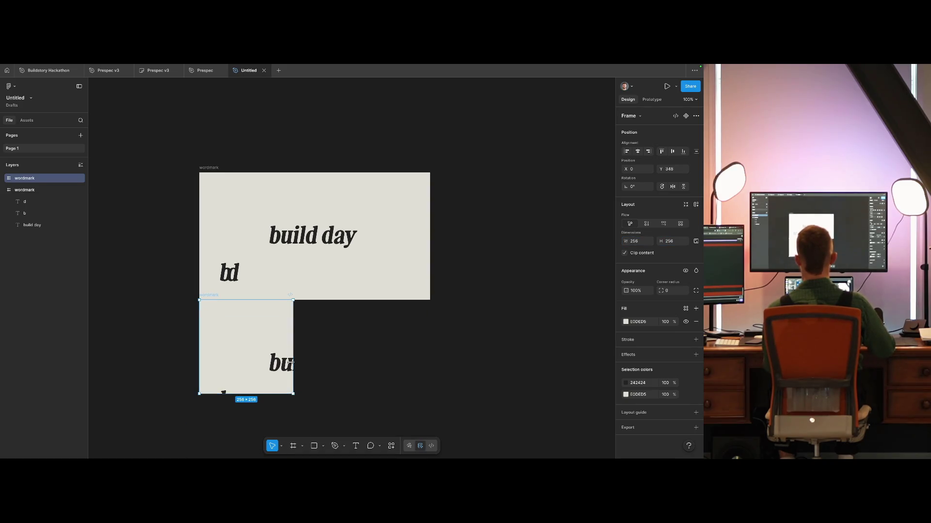
pyautogui.click(291, 361)
pyautogui.press('Delete')
pyautogui.click(230, 389)
pyautogui.moveTo(232, 386); pyautogui.dragTo(206, 437)
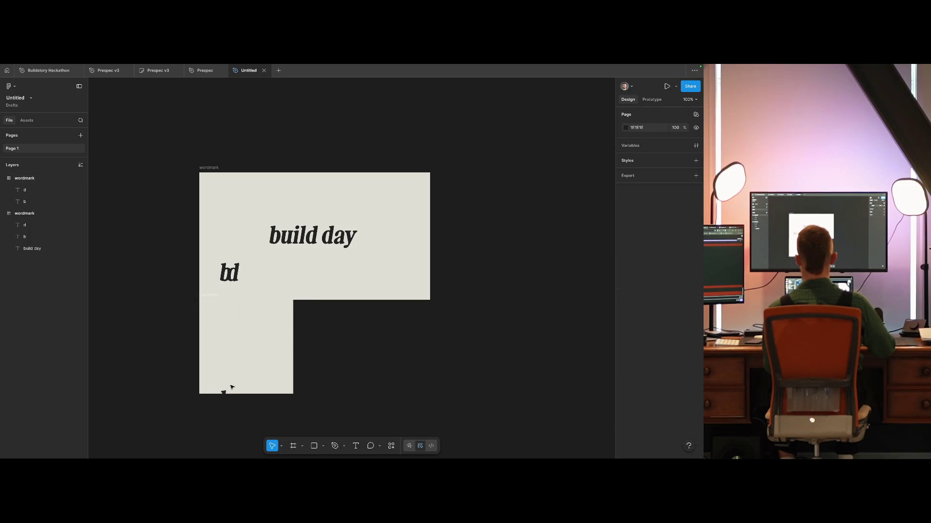
# Step: Move the 'b' and 'd' letters into the square frame
pyautogui.click(225, 390)
pyautogui.keyDown('shift'); pyautogui.click(38, 190); pyautogui.keyUp('shift')
pyautogui.moveTo(226, 413); pyautogui.dragTo(267, 360)
pyautogui.hotkey('ctrl', 'z')
pyautogui.hotkey('ctrl', 'z')
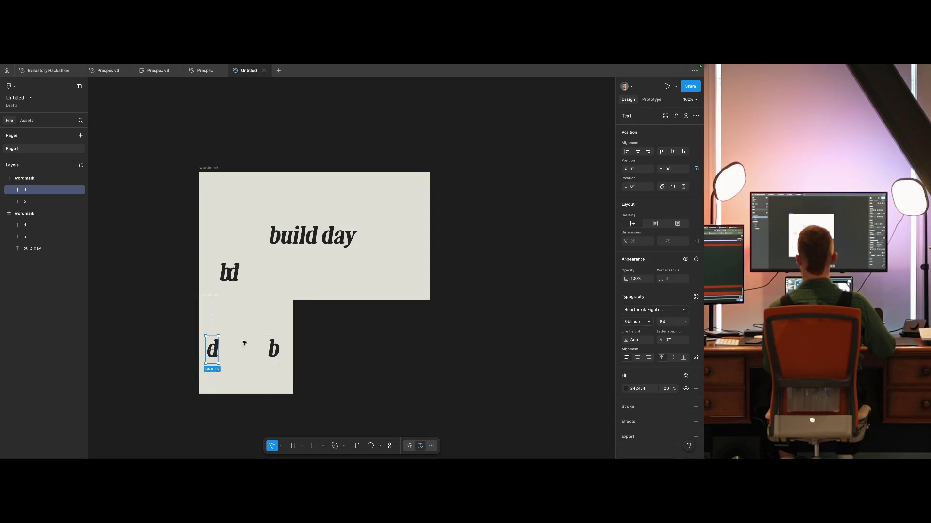
pyautogui.hotkey('ctrl', 'z')
pyautogui.hotkey('ctrl', 'z')
pyautogui.moveTo(248, 267); pyautogui.dragTo(247, 345)
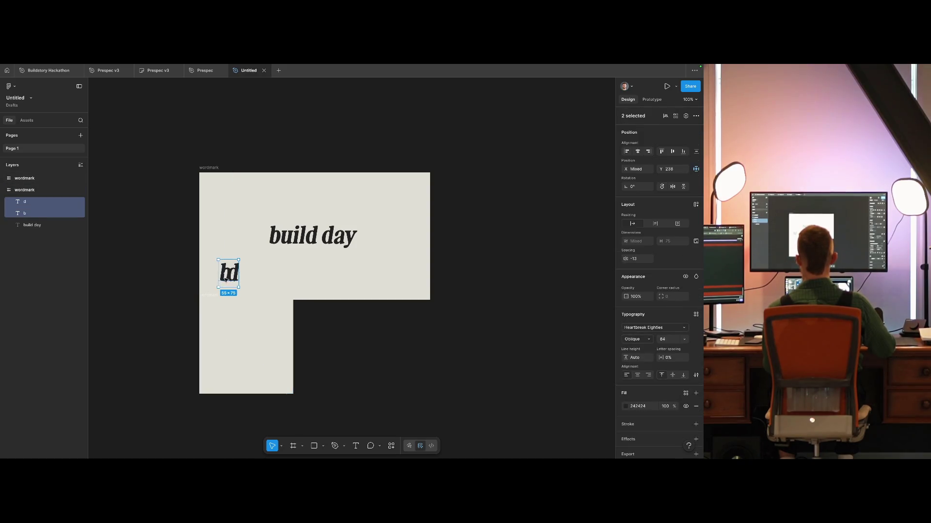
# Step: Move the square frame below the wordmark and rename it 'brandmark'
pyautogui.click(296, 353)
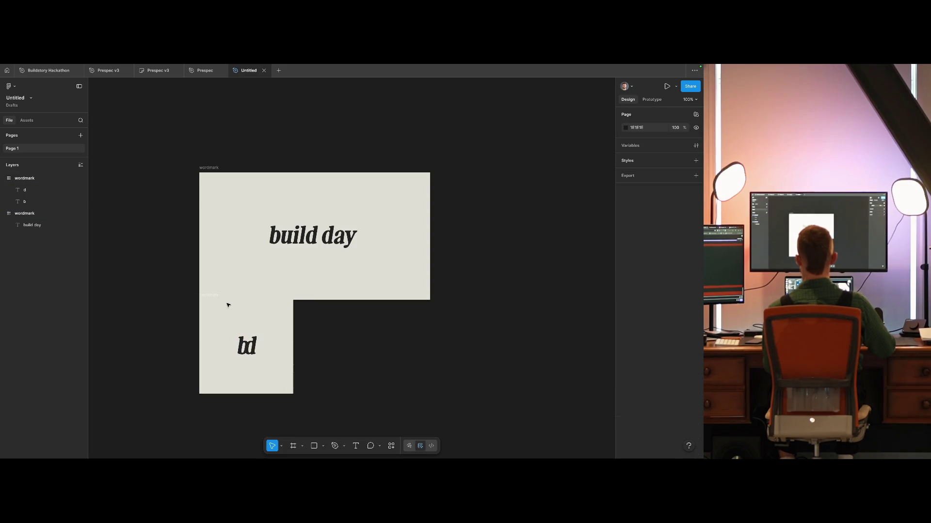
pyautogui.moveTo(218, 297); pyautogui.dragTo(221, 329)
pyautogui.write('b')
pyautogui.write('ark')
pyautogui.press('Return')
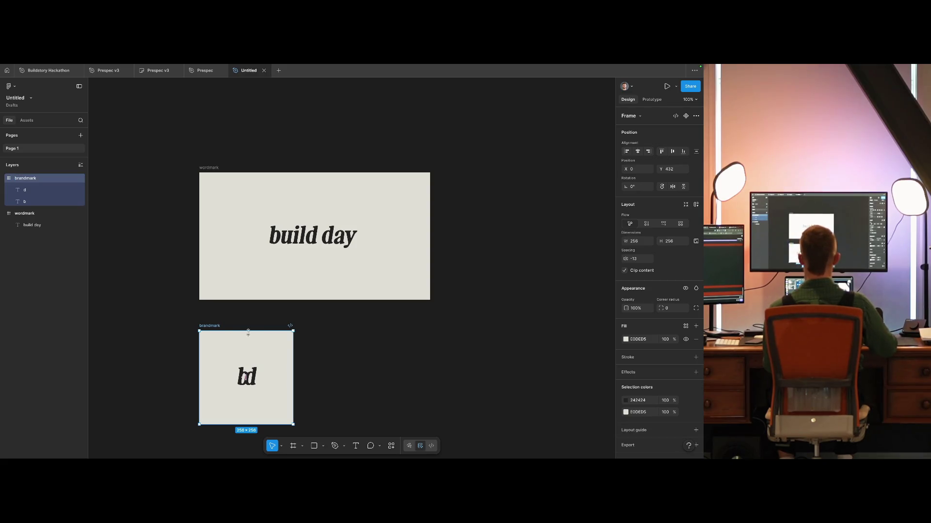
pyautogui.click(406, 351)
pyautogui.hotkey('shift', '0')
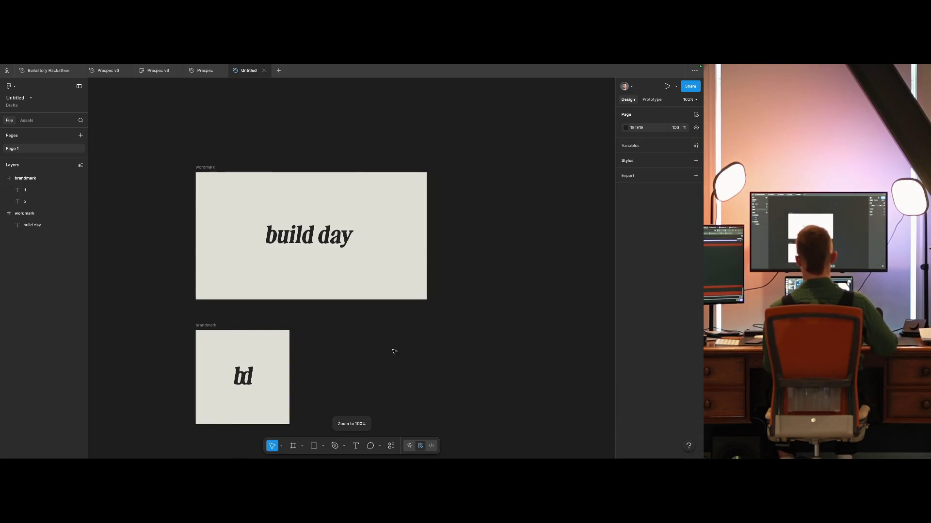
# Step: Nudge the brandmark's 'd' slightly right with the arrow key
pyautogui.click(247, 376)
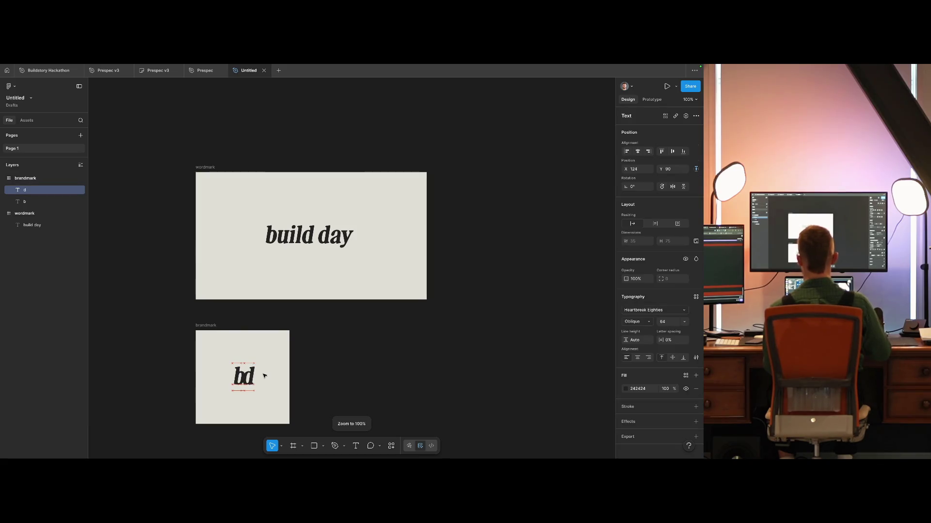
pyautogui.press('Right')
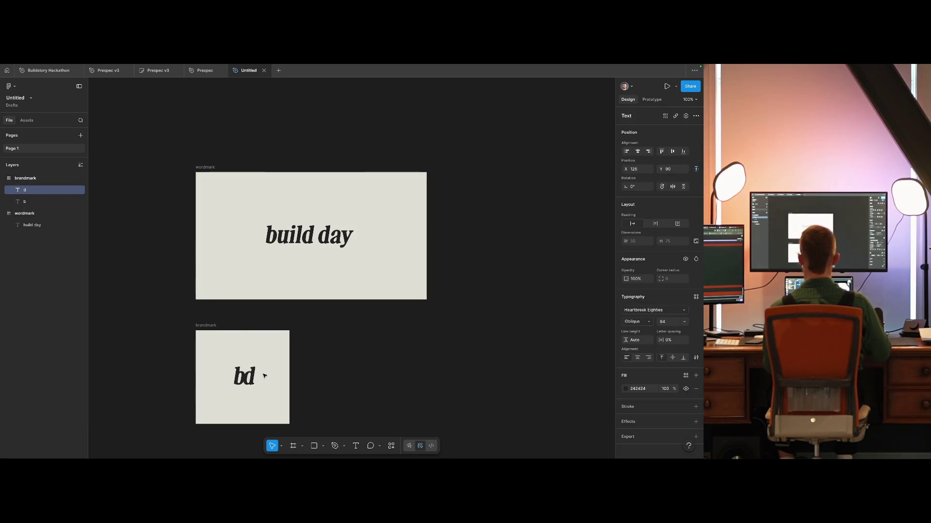
pyautogui.hotkey('shift', '0')
pyautogui.click(363, 349)
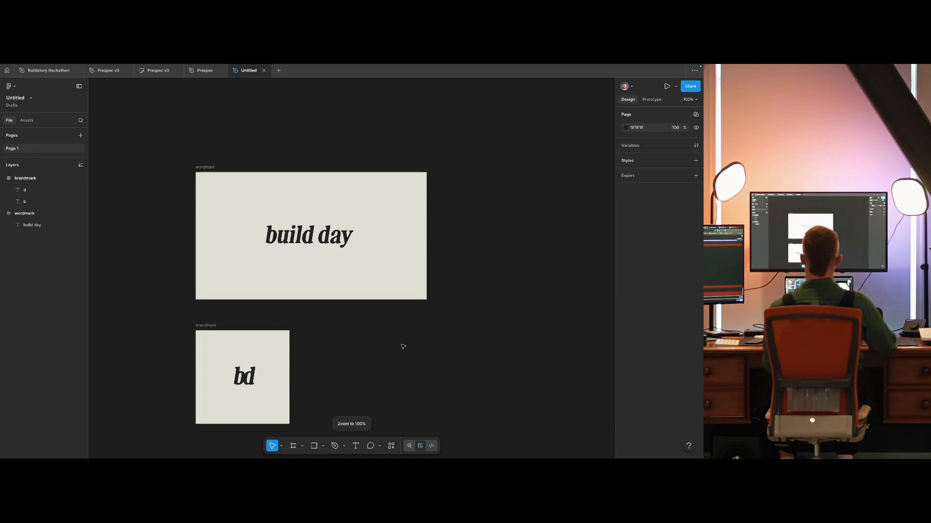
pyautogui.scroll(-3, 404, 345)
pyautogui.scroll(2, 324, 349)
pyautogui.scroll(2, 361, 379)
pyautogui.scroll(-1, 356, 355)
pyautogui.scroll(-1, 357, 355)
pyautogui.scroll(3, 360, 355)
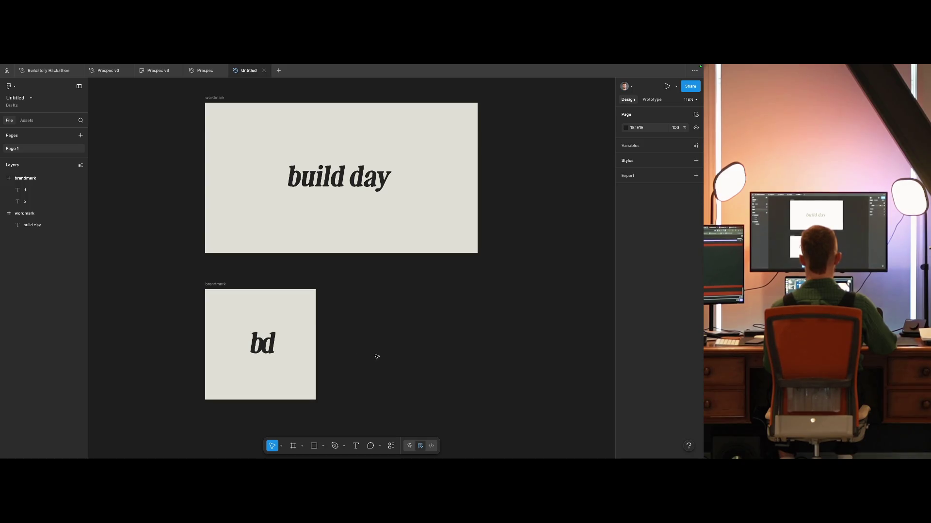
pyautogui.scroll(1, 376, 366)
pyautogui.scroll(1, 374, 374)
pyautogui.doubleClick(303, 187)
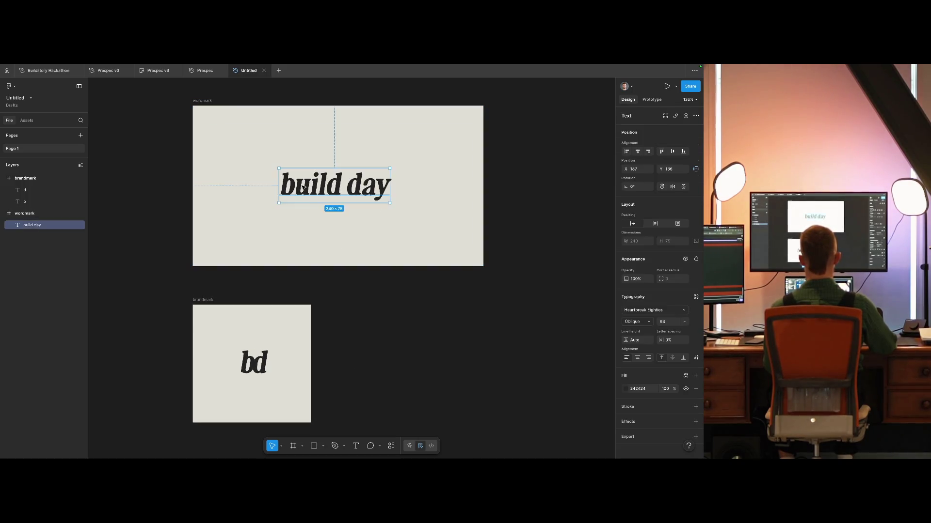
pyautogui.press('BackSpace')
pyautogui.write('B')
pyautogui.hotkey('shift', 'Left')
pyautogui.write('D')
pyautogui.click(407, 322)
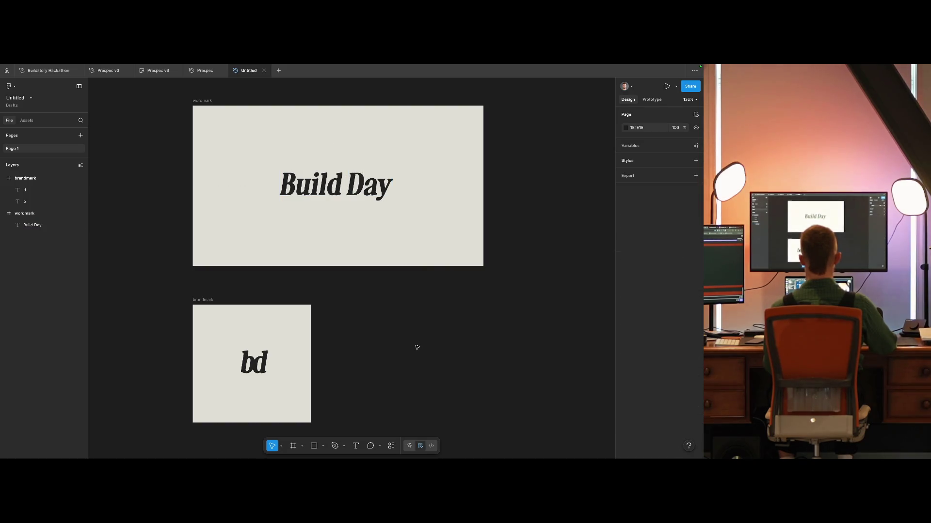
pyautogui.scroll(-5, 389, 375)
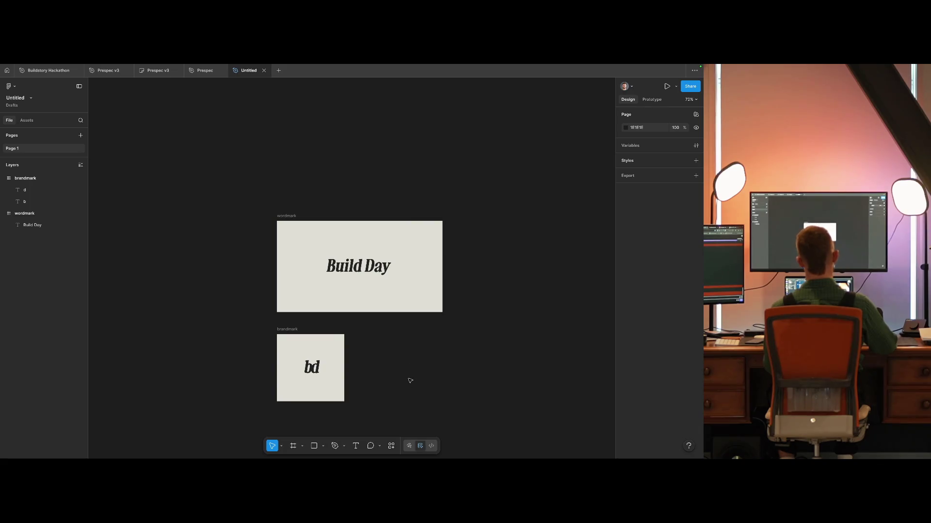
pyautogui.hotkey('ctrl', 'z')
pyautogui.hotkey('ctrl', 'z')
pyautogui.click(387, 339)
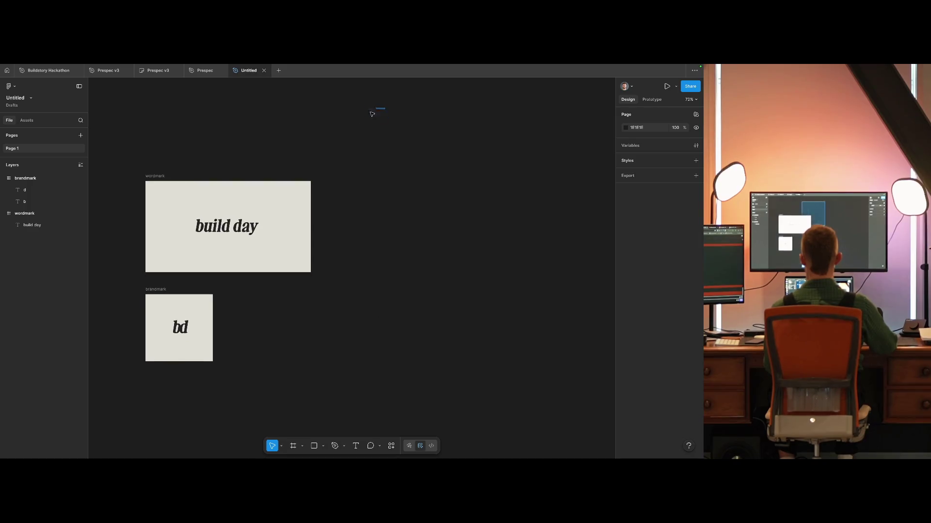
# Step: Duplicate the wordmark and brandmark frames to the right
pyautogui.moveTo(382, 107); pyautogui.dragTo(152, 359)
pyautogui.moveTo(173, 313); pyautogui.dragTo(376, 313)
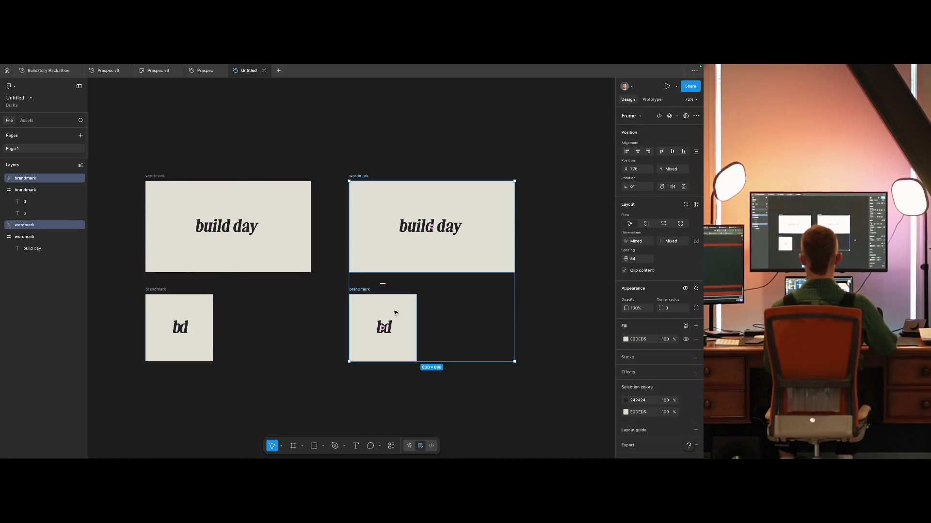
pyautogui.press('Escape')
# Step: Capitalise the copied wordmark so it reads 'Build Day'
pyautogui.doubleClick(431, 226)
pyautogui.press('Left')
pyautogui.press('Delete')
pyautogui.write('B')
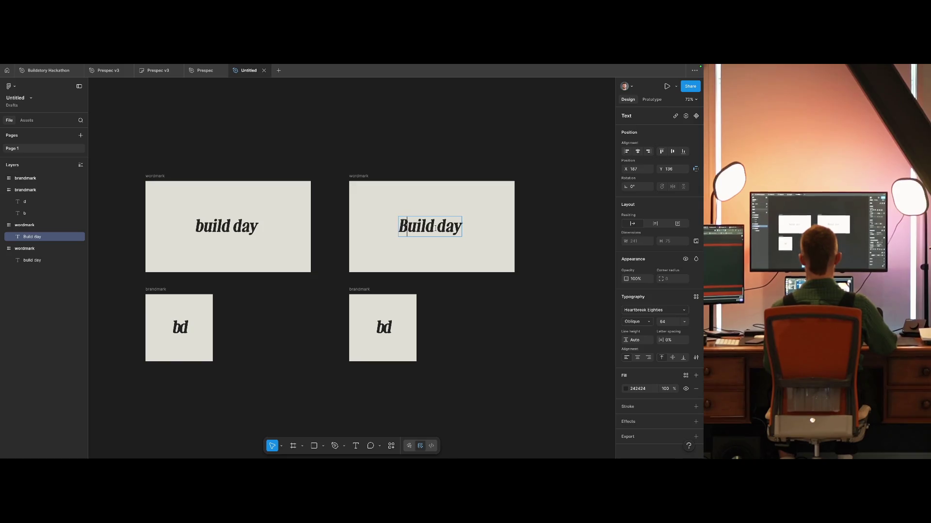
# Step: Change the copied brandmark letters to capital B and D
pyautogui.doubleClick(374, 325)
pyautogui.write('B')
pyautogui.press('Escape')
pyautogui.click(393, 328)
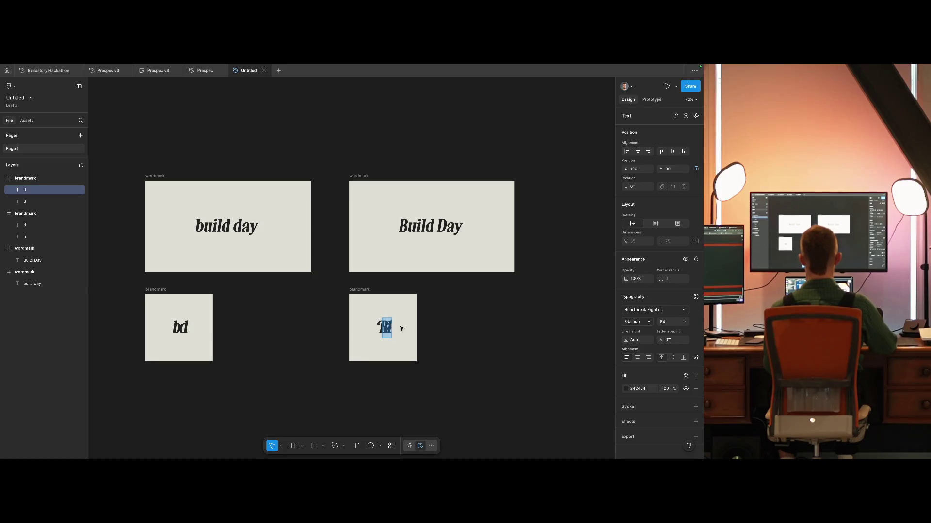
pyautogui.write('D')
pyautogui.press('Escape')
# Step: Centre the B and D in the brandmark frame and group them
pyautogui.hotkey('shift', 'Right')
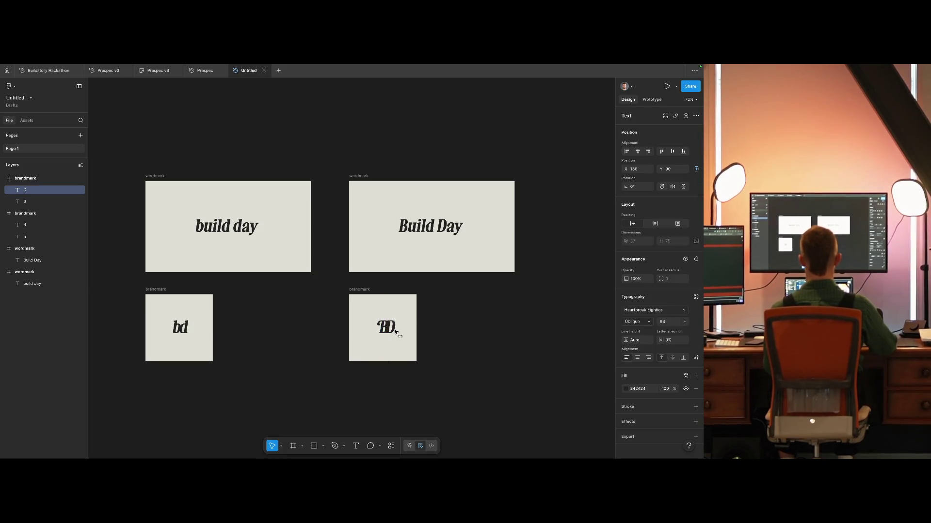
pyautogui.click(472, 321)
pyautogui.moveTo(407, 339)
pyautogui.mouseDown()
pyautogui.moveTo(373, 315)
pyautogui.moveTo(380, 338)
pyautogui.mouseUp()
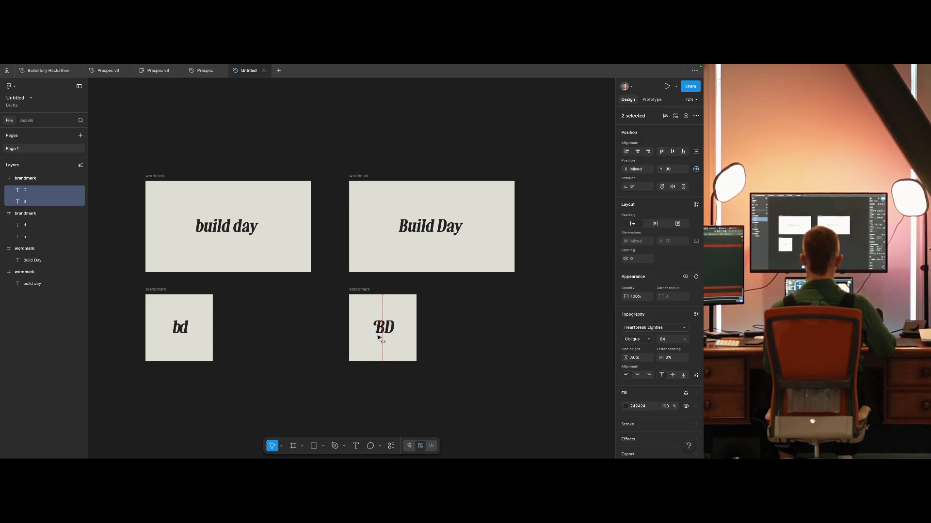
pyautogui.hotkey('ctrl', 'g')
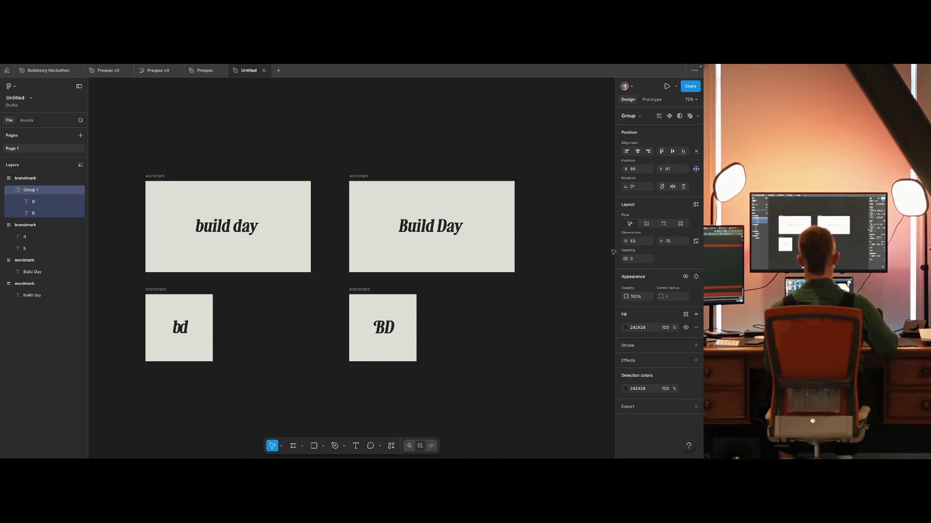
pyautogui.press('Right')
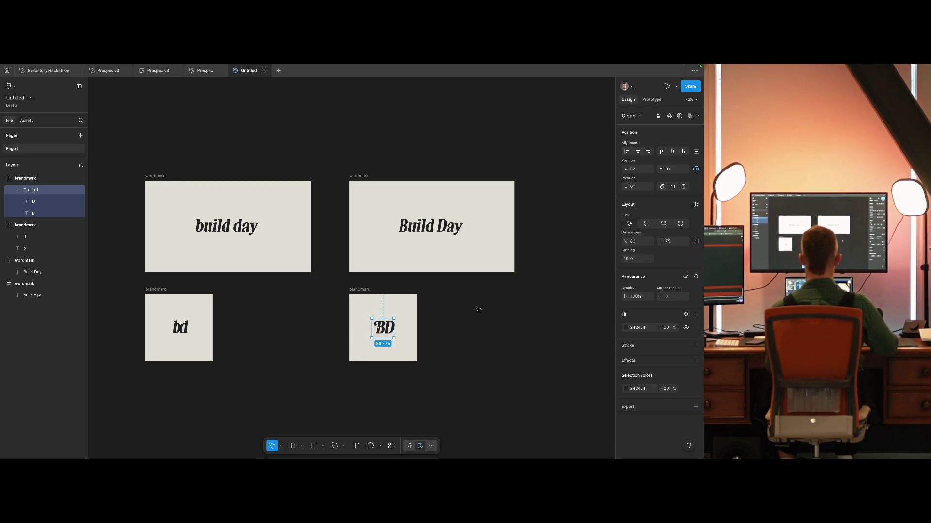
pyautogui.click(478, 309)
pyautogui.scroll(3, 523, 337)
pyautogui.scroll(2, 470, 381)
pyautogui.scroll(-3, 474, 389)
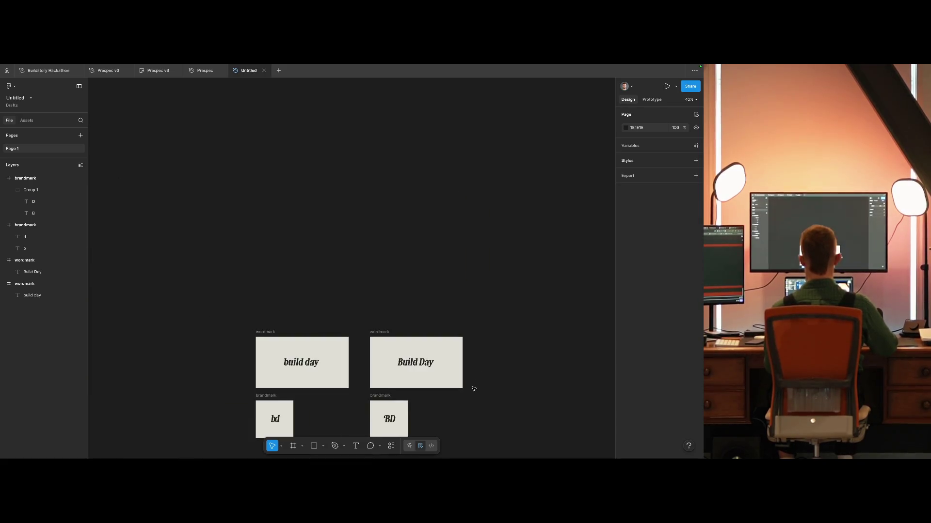
pyautogui.scroll(-2, 473, 389)
# Step: Duplicate the Build Day and BD frames further to the right
pyautogui.moveTo(440, 203); pyautogui.dragTo(300, 389)
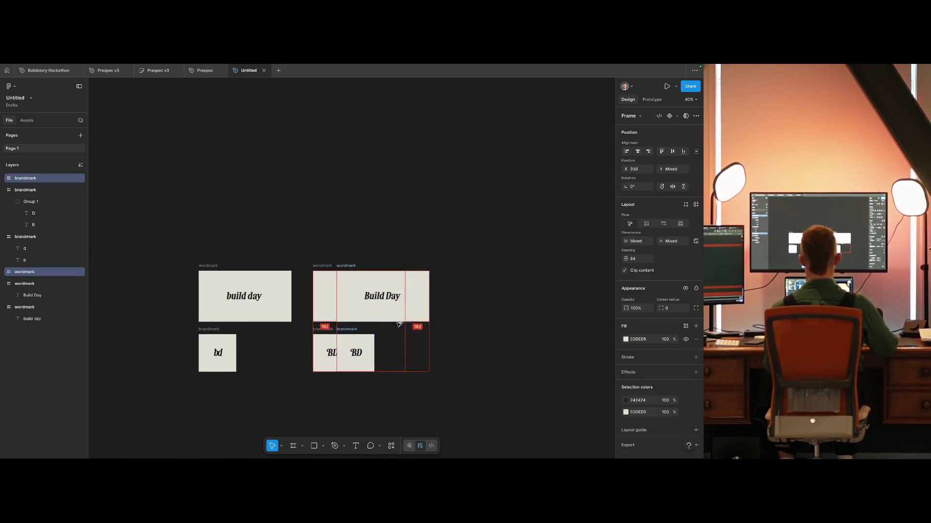
pyautogui.keyDown('alt'); pyautogui.moveTo(345, 326); pyautogui.dragTo(465, 326); pyautogui.keyUp('alt')
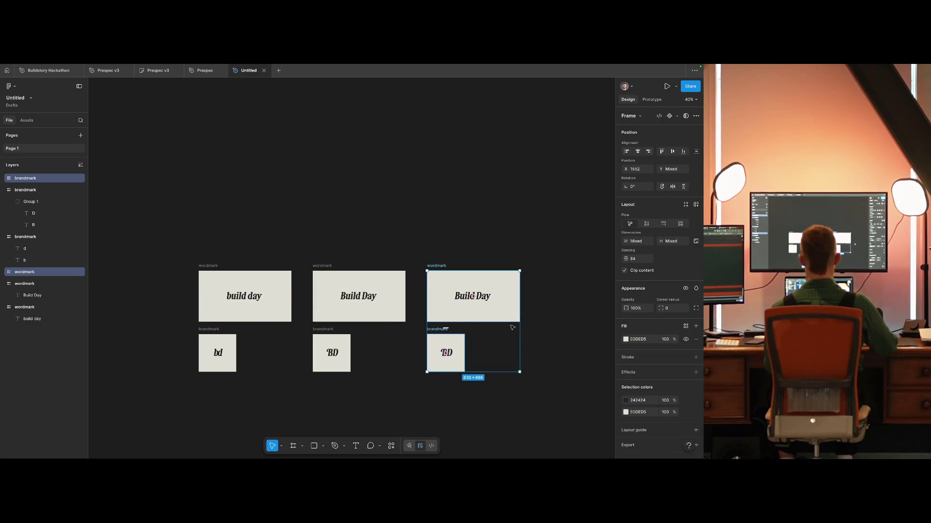
pyautogui.press('Escape')
pyautogui.scroll(3, 512, 303)
# Step: Try Stylistic set 1 on the newest Build Day wordmark and its final y
pyautogui.doubleClick(456, 297)
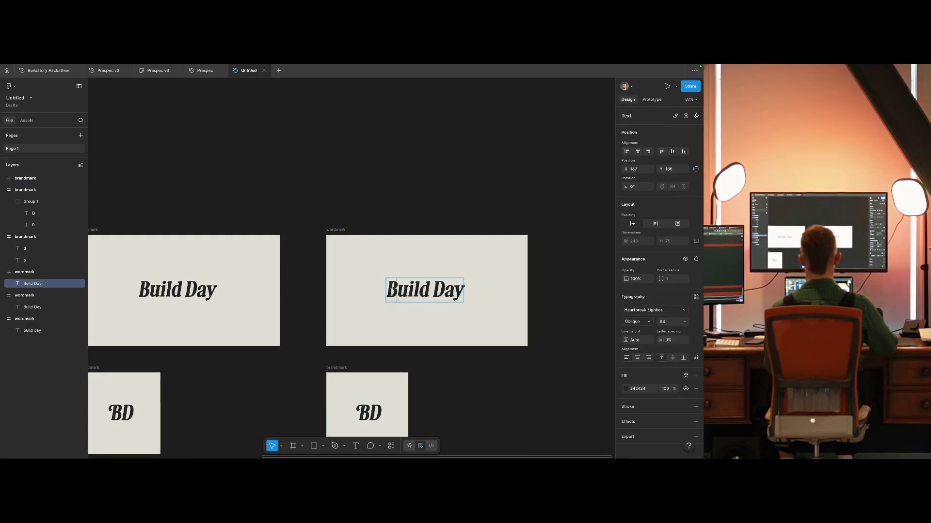
pyautogui.click(696, 358)
pyautogui.click(560, 276)
pyautogui.scroll(-5, 601, 368)
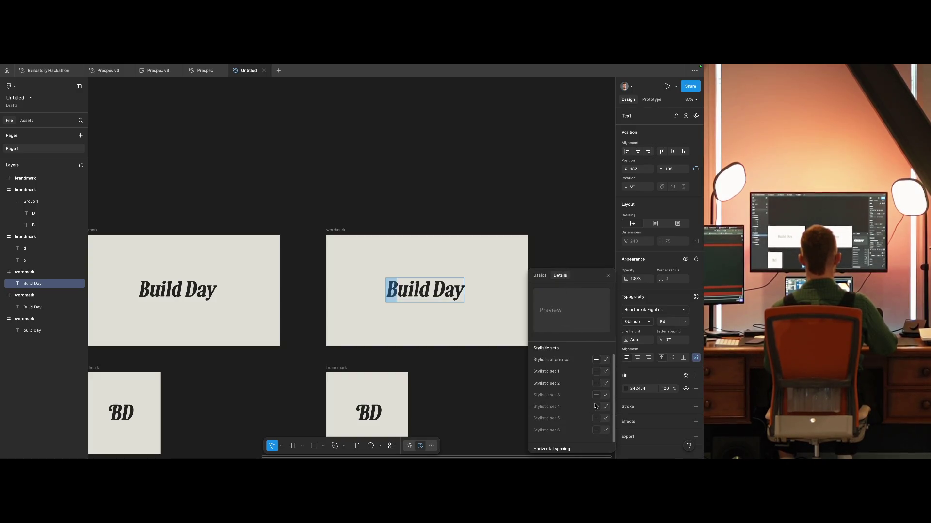
pyautogui.click(606, 372)
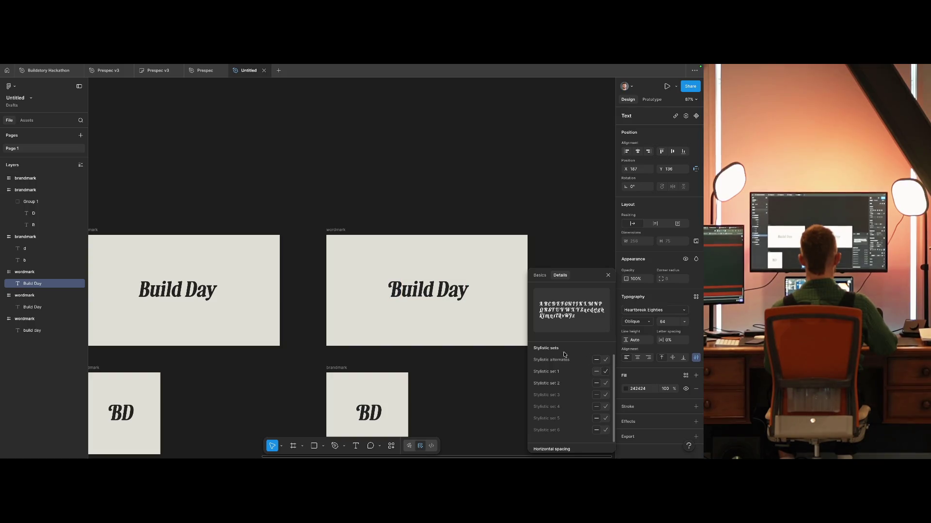
pyautogui.moveTo(456, 290); pyautogui.dragTo(500, 299)
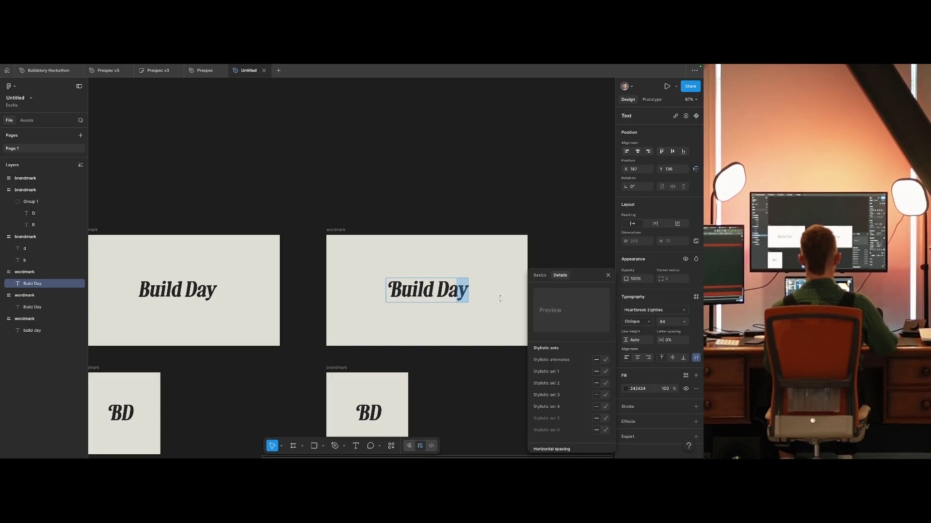
pyautogui.click(605, 361)
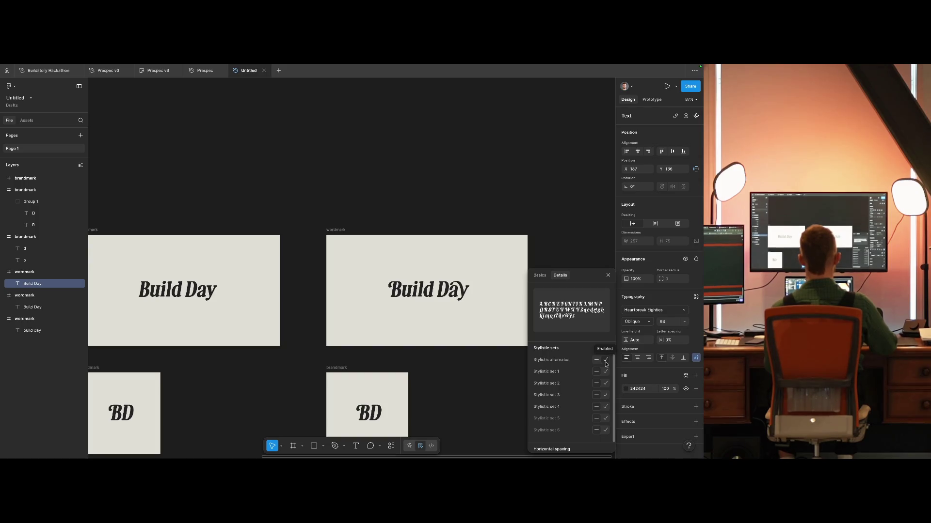
pyautogui.click(483, 376)
pyautogui.scroll(-2, 467, 359)
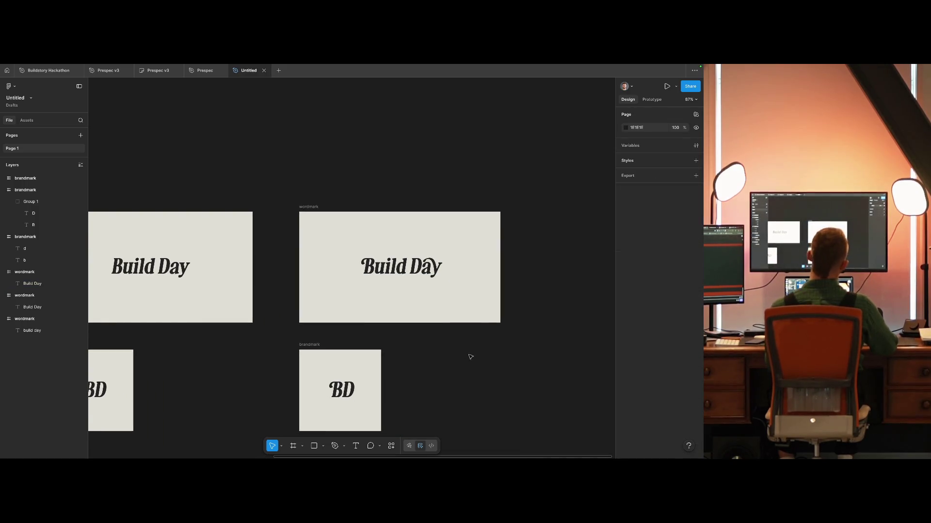
# Step: Undo the change and reopen the detailed type settings for the wordmark
pyautogui.hotkey('ctrl', 'z')
pyautogui.hotkey('ctrl', 'z')
pyautogui.hotkey('ctrl', 'z')
pyautogui.click(696, 357)
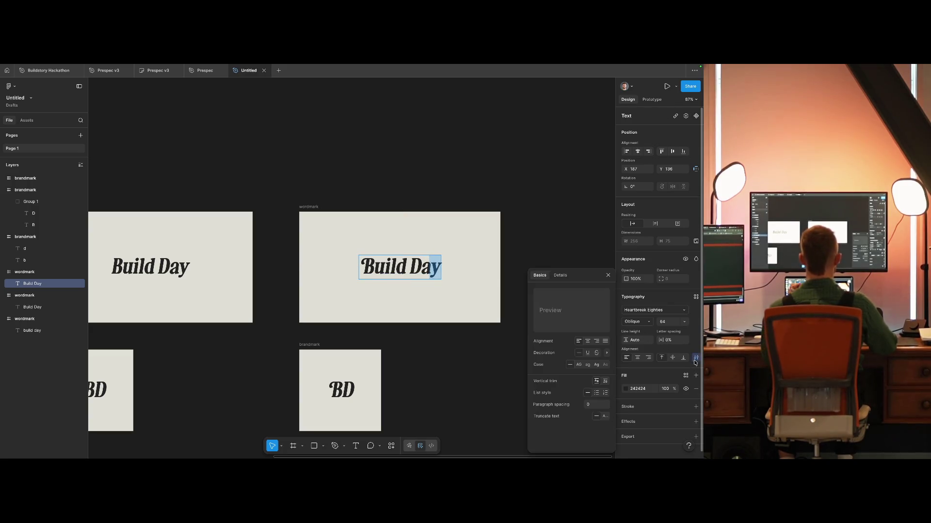
pyautogui.click(560, 276)
pyautogui.scroll(-5, 585, 389)
# Step: Toggle Stylistic set 1 and stylistic alternates on the y, then exit editing at 100% zoom
pyautogui.click(606, 389)
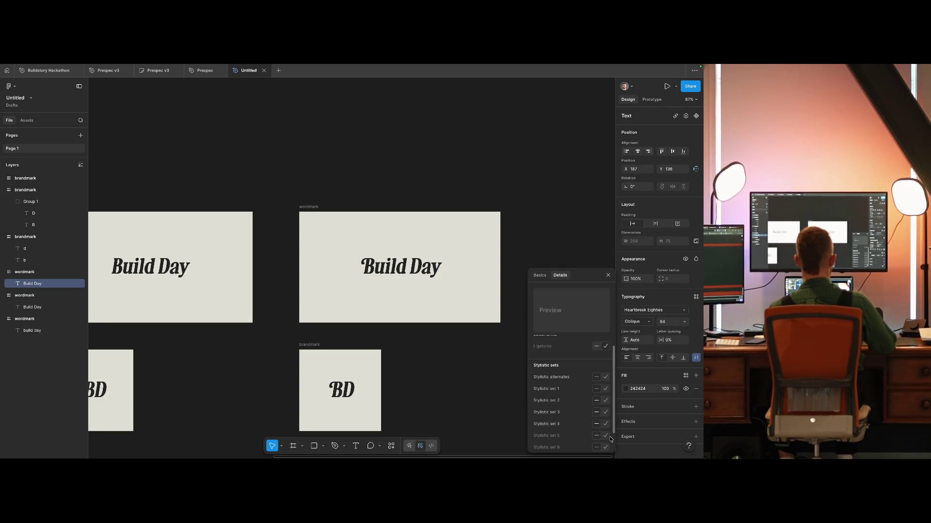
pyautogui.scroll(-2, 605, 437)
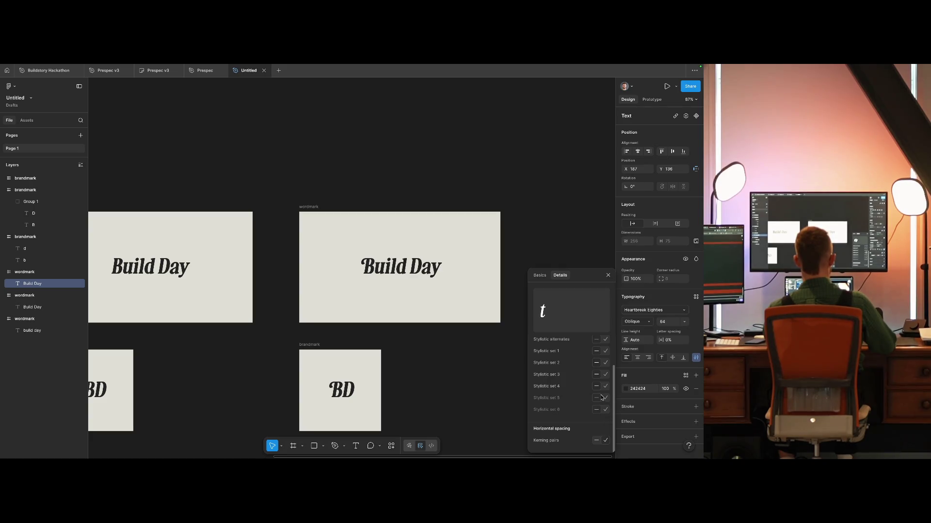
pyautogui.click(604, 344)
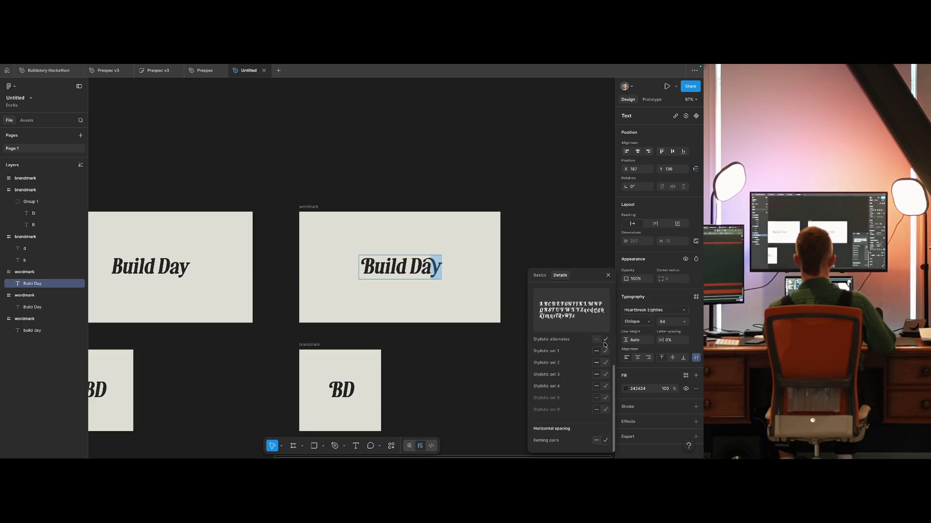
pyautogui.click(597, 340)
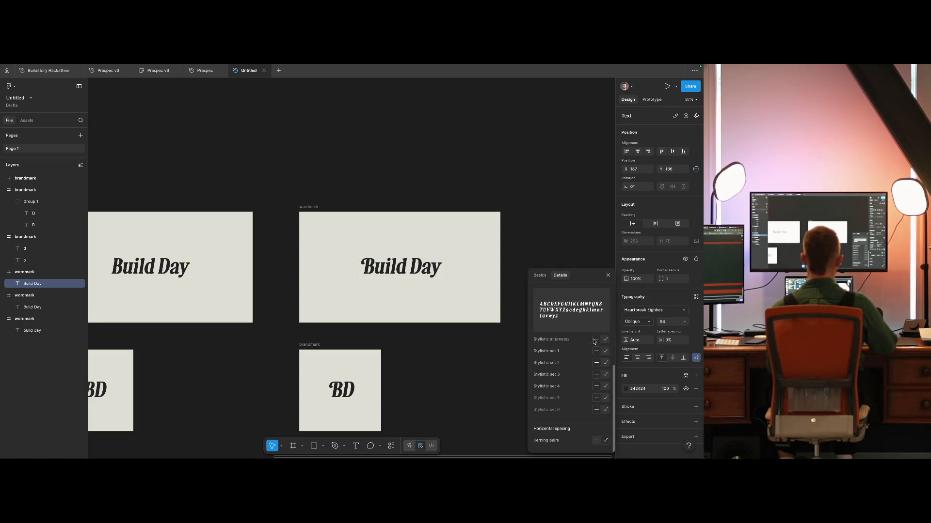
pyautogui.click(605, 340)
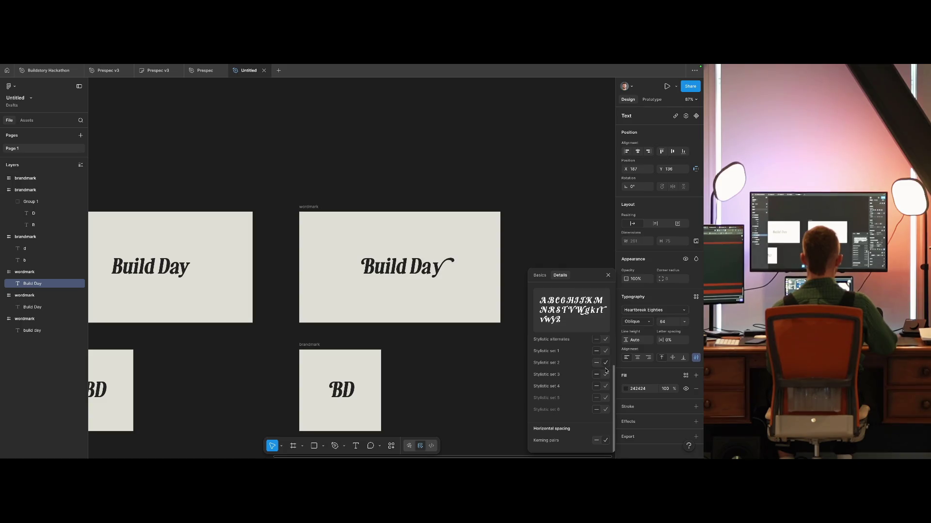
pyautogui.scroll(1, 603, 365)
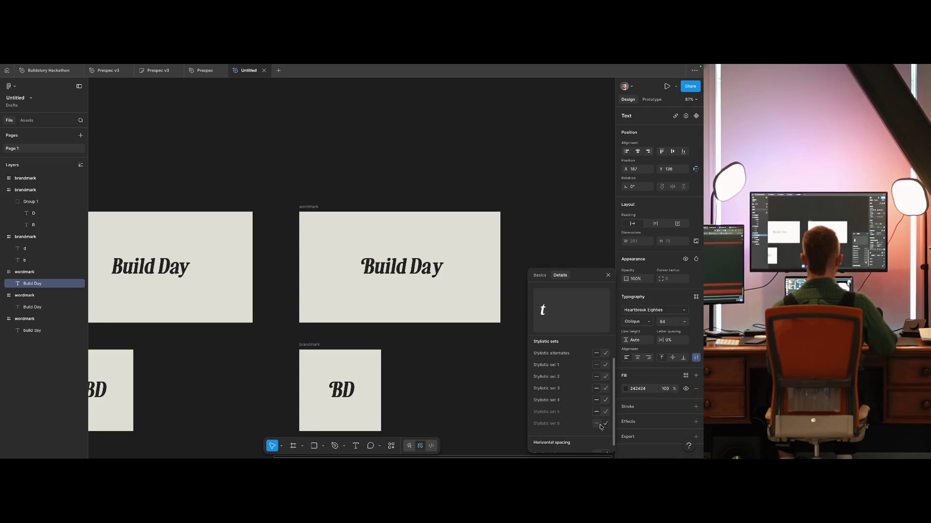
pyautogui.click(472, 376)
pyautogui.hotkey('shift', '0')
pyautogui.scroll(-5, 392, 333)
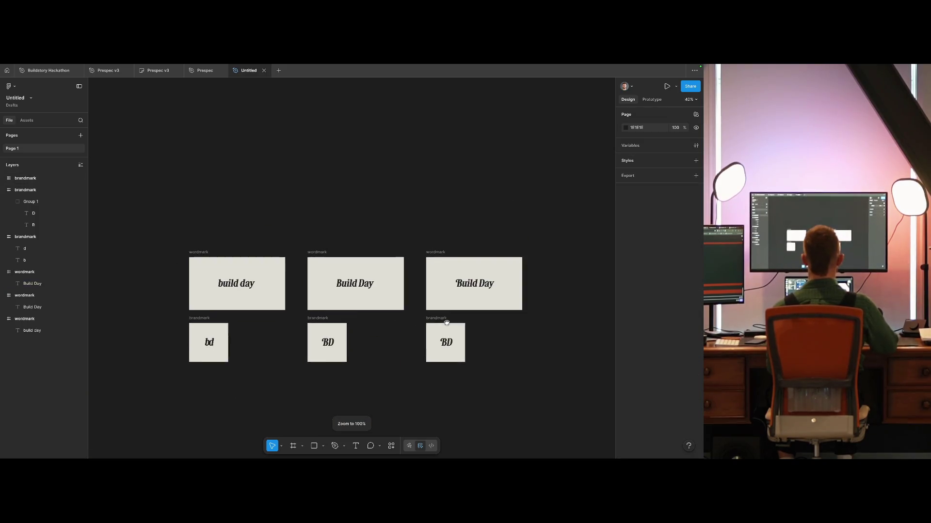
pyautogui.hscroll(-2, 402, 342)
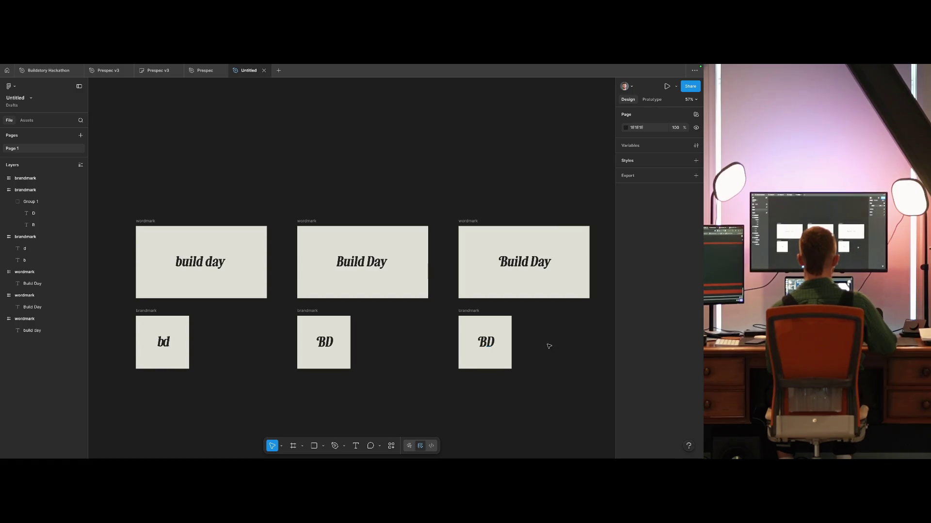
pyautogui.doubleClick(488, 342)
pyautogui.write('d')
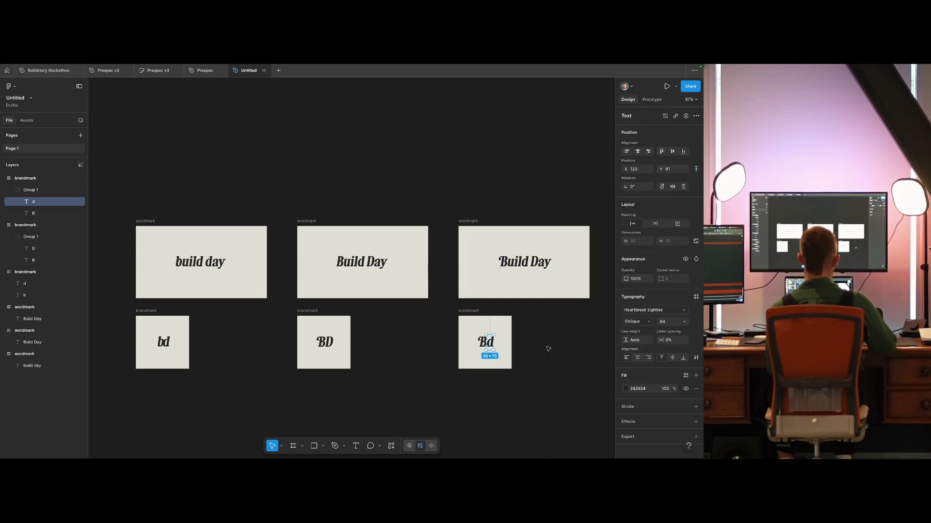
pyautogui.click(546, 348)
pyautogui.hotkey('ctrl', 'z')
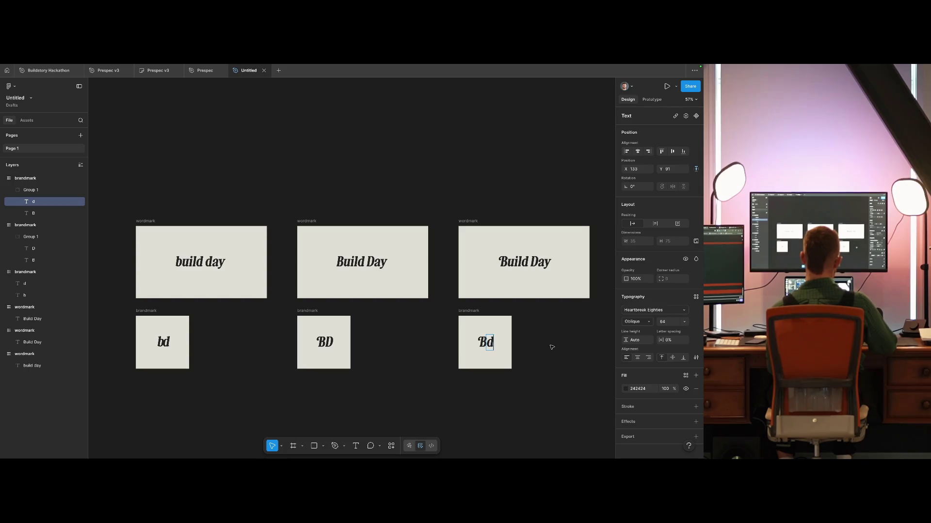
pyautogui.click(552, 347)
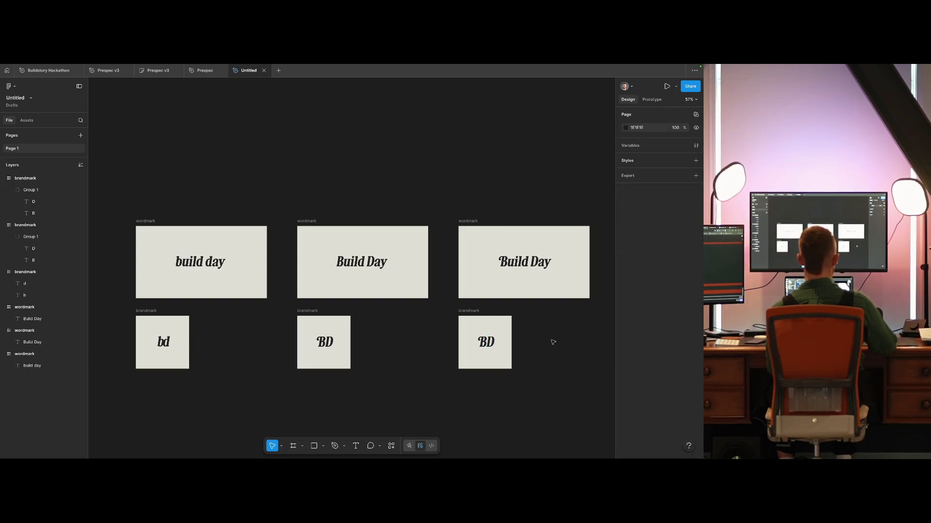
pyautogui.click(486, 342)
pyautogui.click(518, 355)
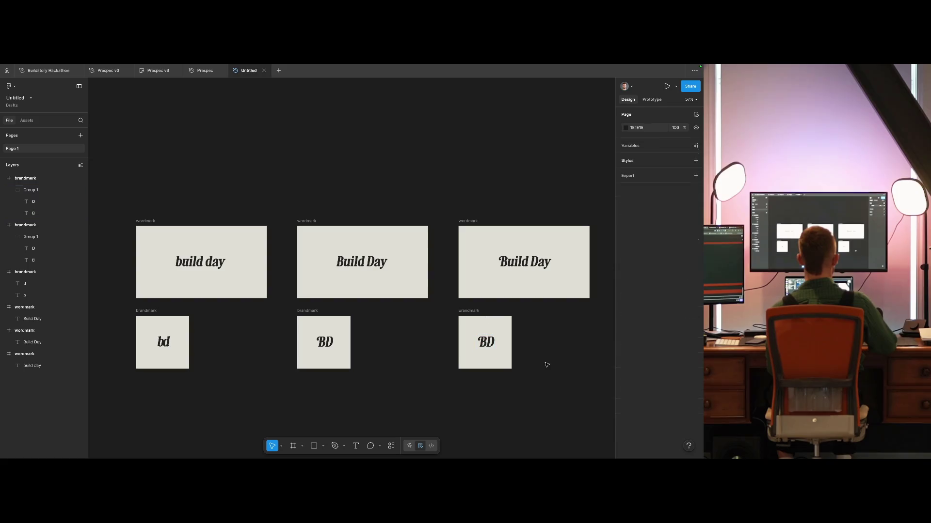
pyautogui.moveTo(549, 352); pyautogui.dragTo(546, 351)
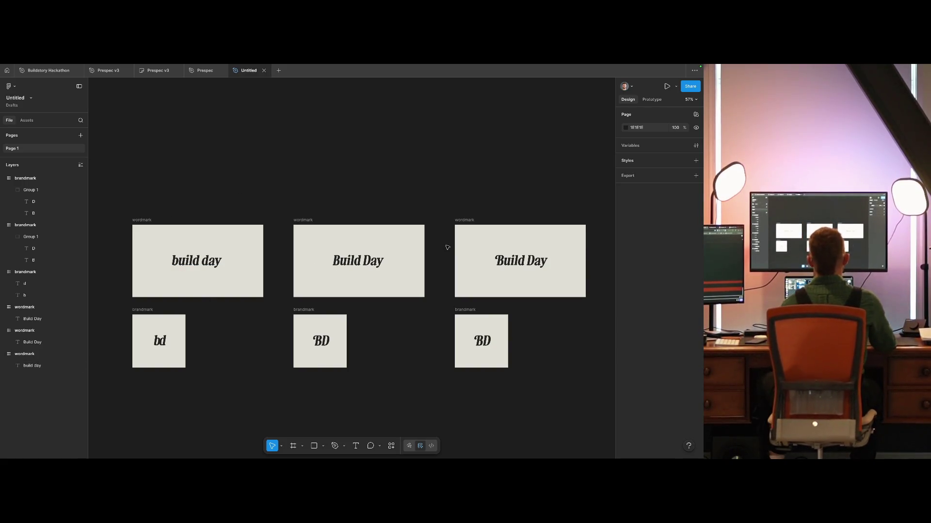
pyautogui.moveTo(546, 338); pyautogui.dragTo(467, 345)
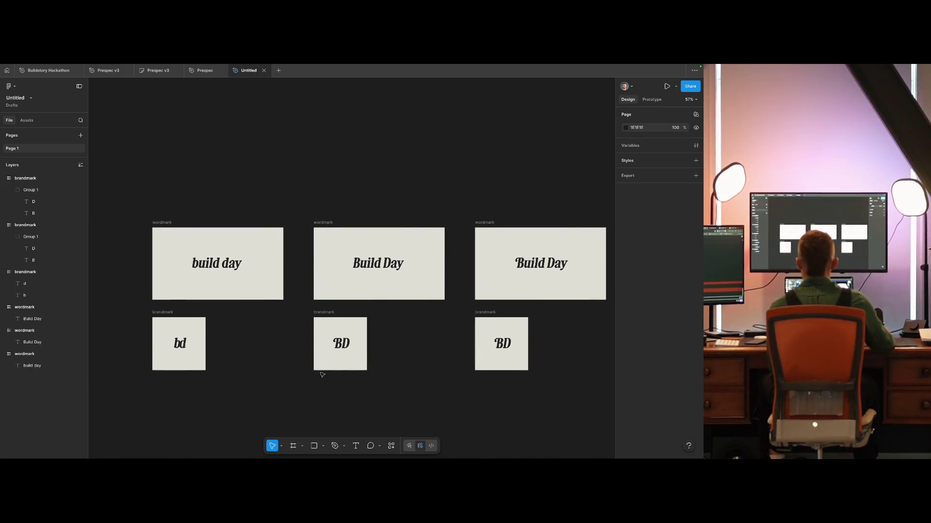
# Step: Copy the capitalised Build Day and BD pair to the row's end with equal spacing
pyautogui.scroll(2, 291, 363)
pyautogui.scroll(5, 355, 337)
pyautogui.scroll(5, 355, 335)
pyautogui.scroll(3, 354, 341)
pyautogui.scroll(-5, 356, 341)
pyautogui.scroll(-3, 389, 349)
pyautogui.hscroll(2, 389, 349)
pyautogui.scroll(-2, 395, 326)
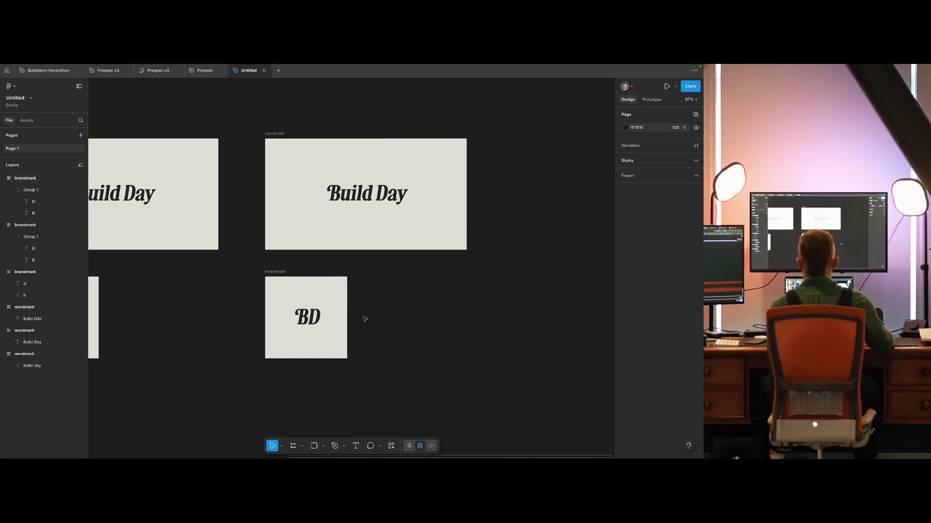
pyautogui.scroll(-2, 504, 233)
pyautogui.moveTo(532, 152); pyautogui.dragTo(321, 377)
pyautogui.scroll(-2, 337, 367)
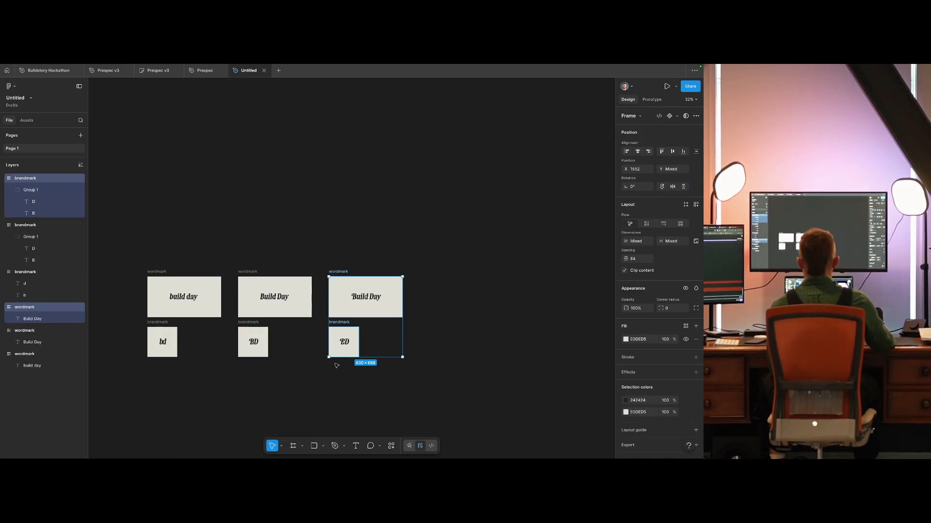
pyautogui.moveTo(352, 308); pyautogui.dragTo(444, 322)
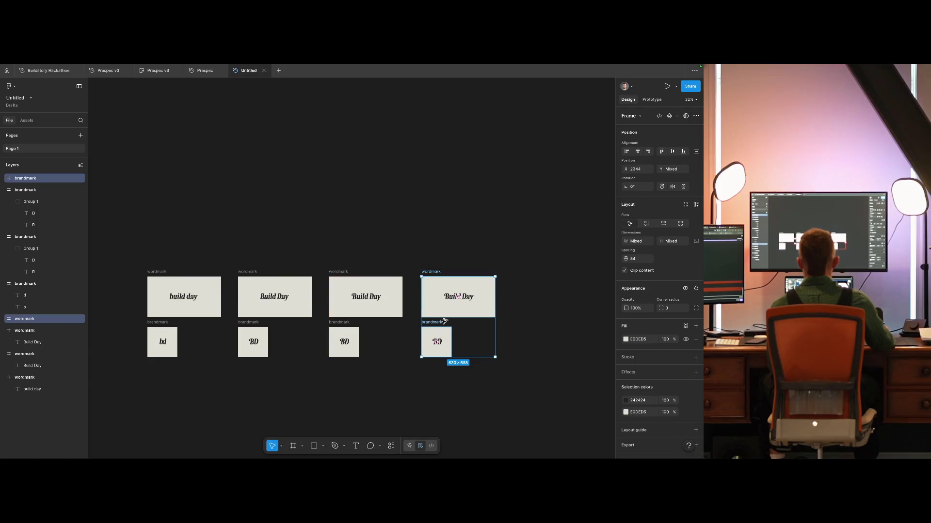
pyautogui.moveTo(445, 321); pyautogui.dragTo(440, 340)
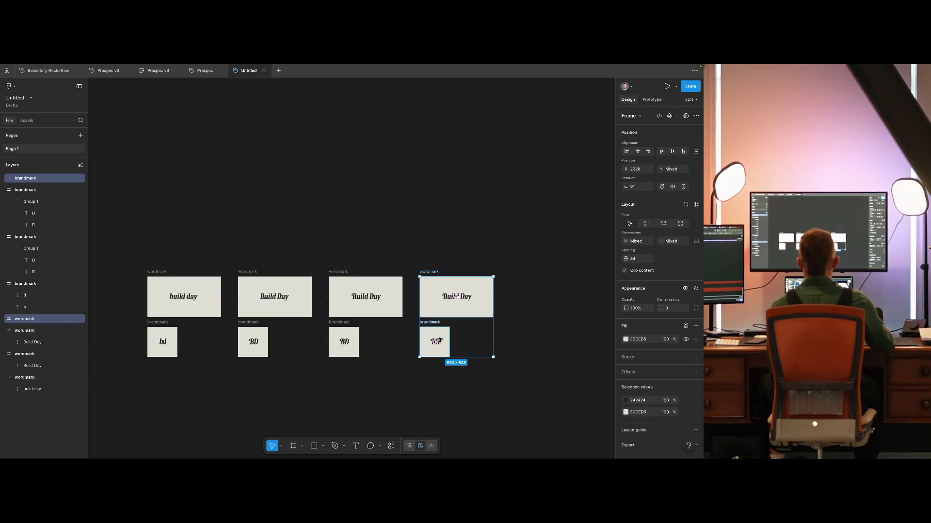
pyautogui.scroll(15, 439, 340)
pyautogui.click(401, 272)
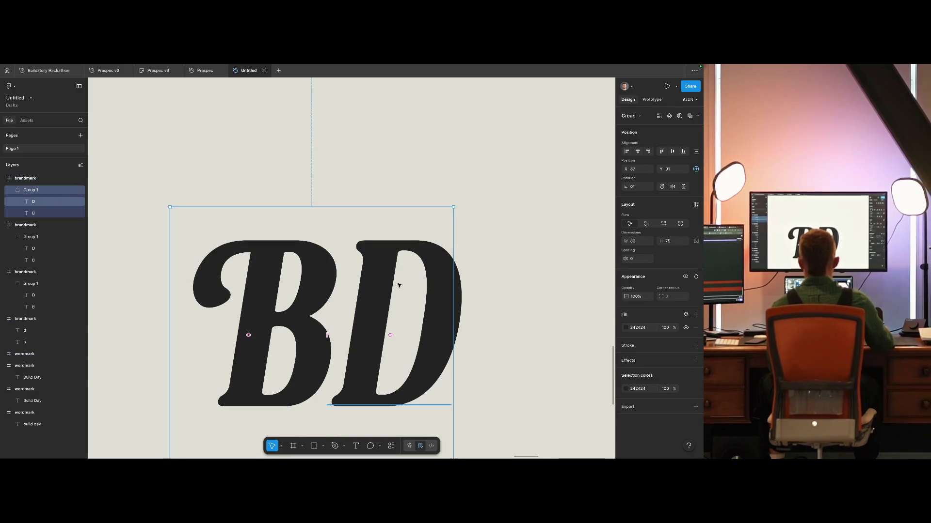
# Step: Flatten the B and D letters in the newest brandmark into one vector
pyautogui.click(388, 279)
pyautogui.keyDown('shift'); pyautogui.click(248, 335); pyautogui.keyUp('shift')
pyautogui.rightClick(302, 339)
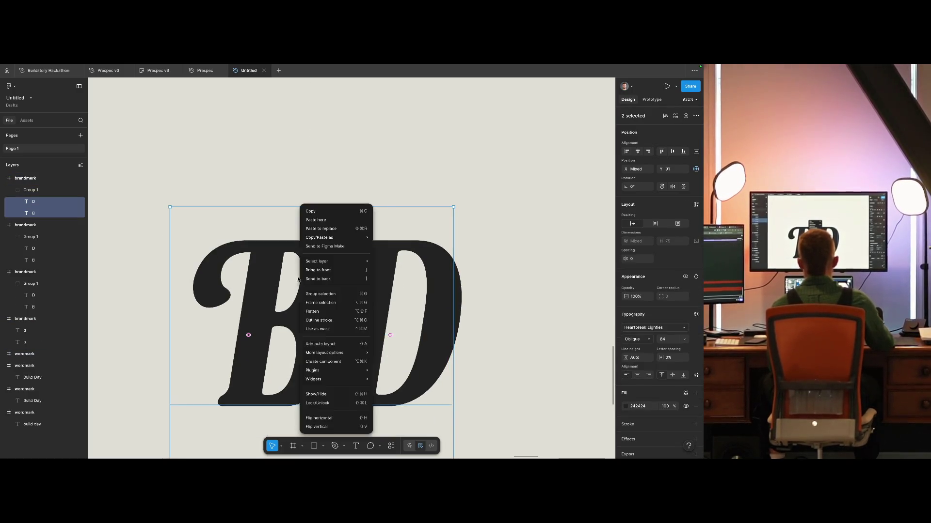
pyautogui.moveTo(345, 367)
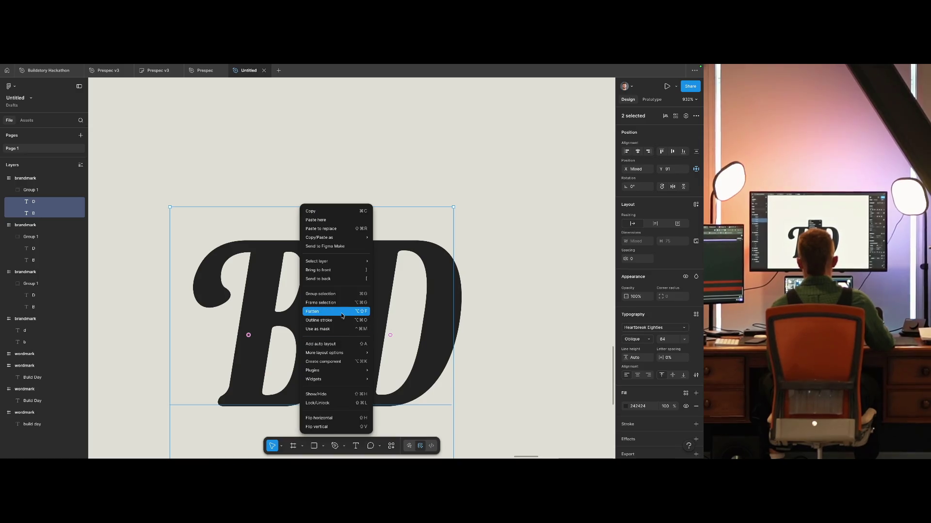
pyautogui.click(320, 311)
pyautogui.click(545, 291)
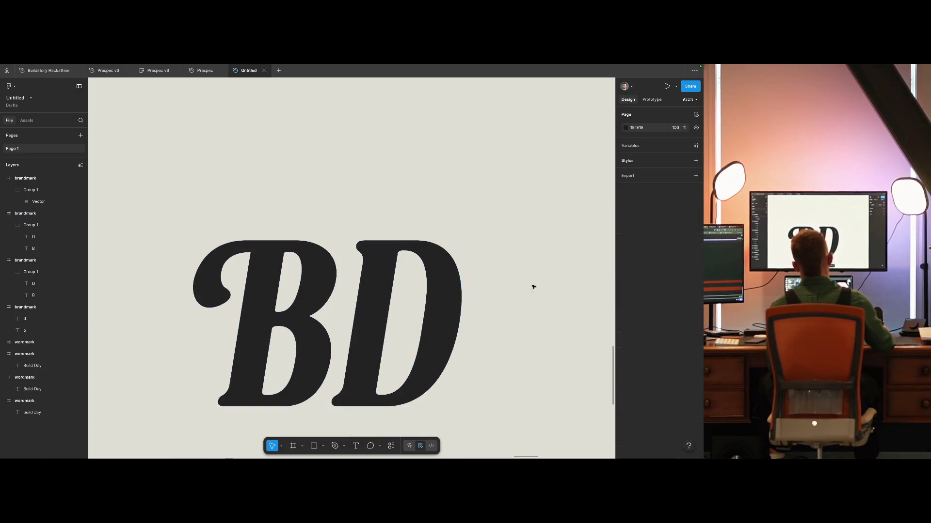
pyautogui.click(424, 247)
# Step: Pull the D's top notch point onto the B's top edge along the join
pyautogui.doubleClick(423, 247)
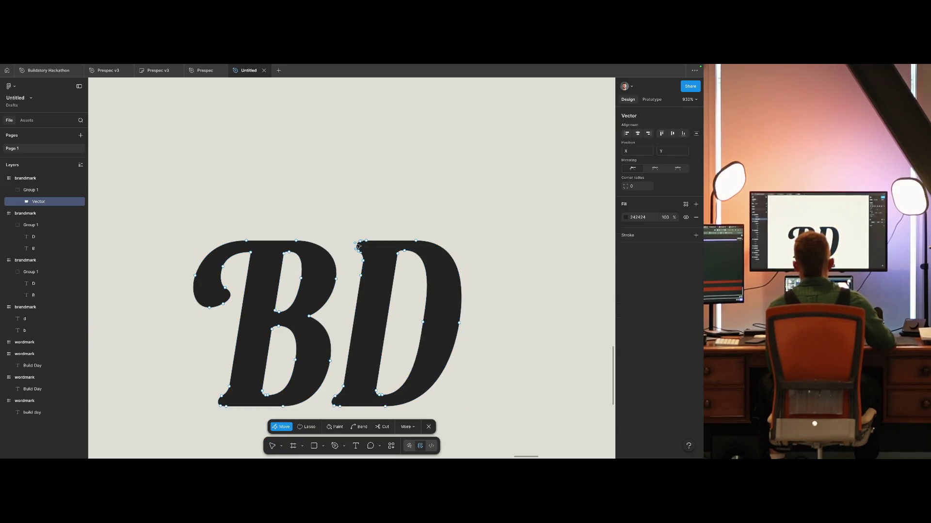
pyautogui.scroll(5, 361, 250)
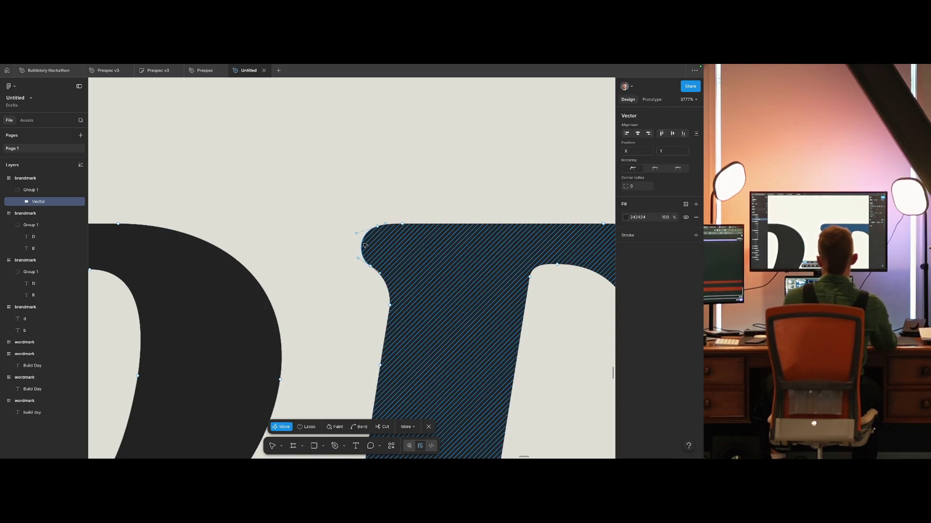
pyautogui.click(364, 246)
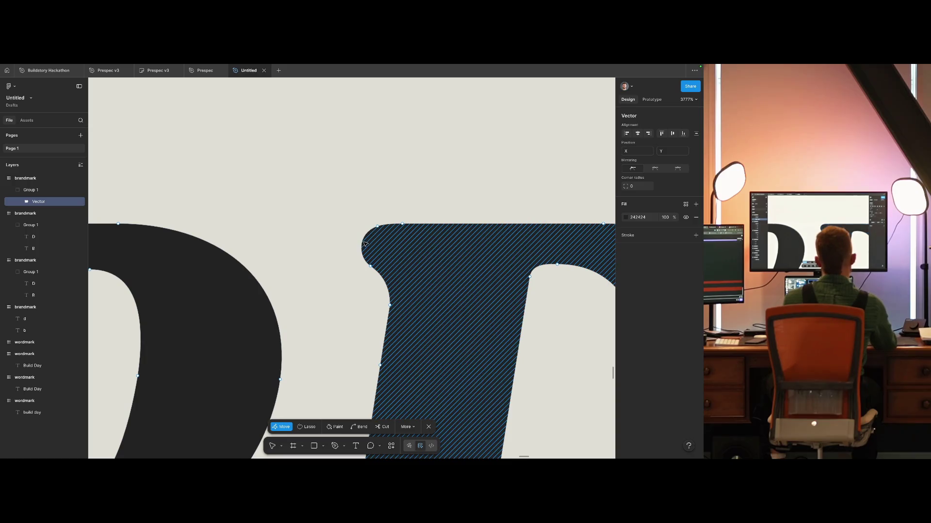
pyautogui.press('p')
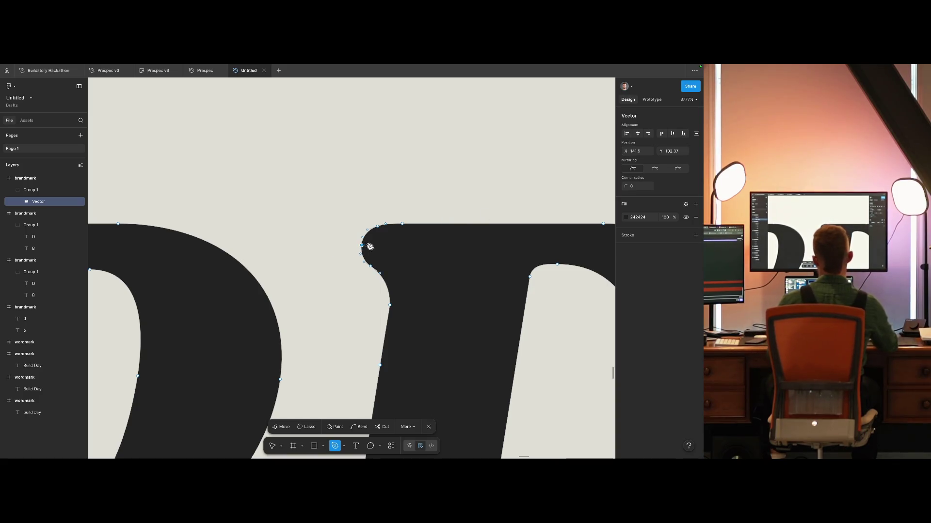
pyautogui.press('Escape')
pyautogui.scroll(-3, 388, 242)
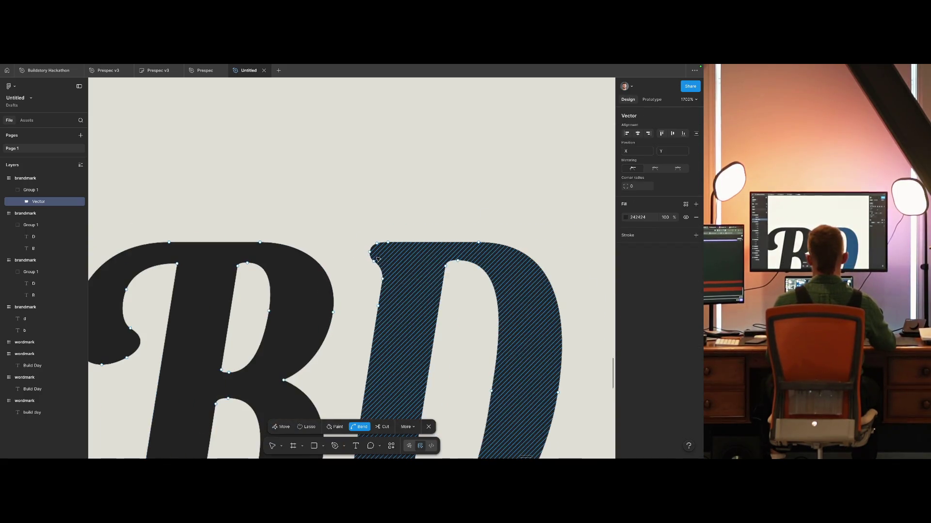
pyautogui.moveTo(344, 253); pyautogui.dragTo(261, 243)
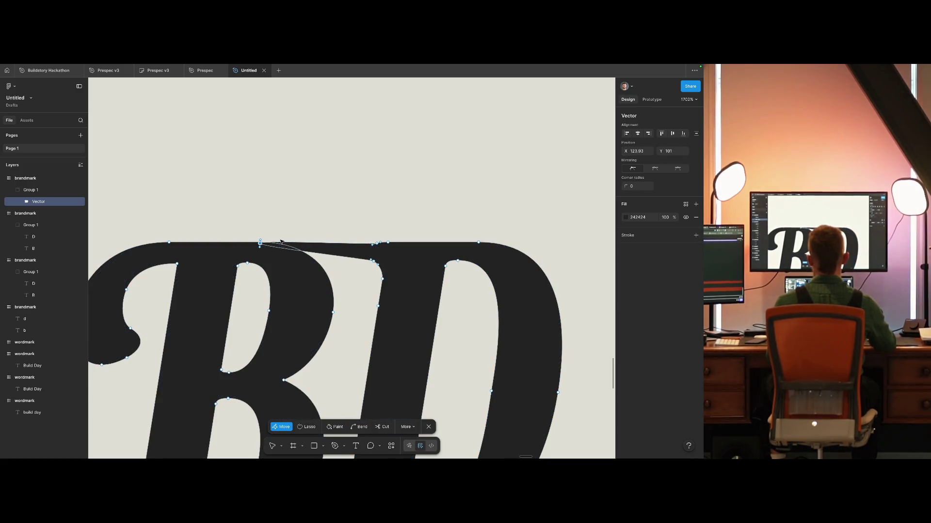
pyautogui.moveTo(262, 242); pyautogui.dragTo(313, 245)
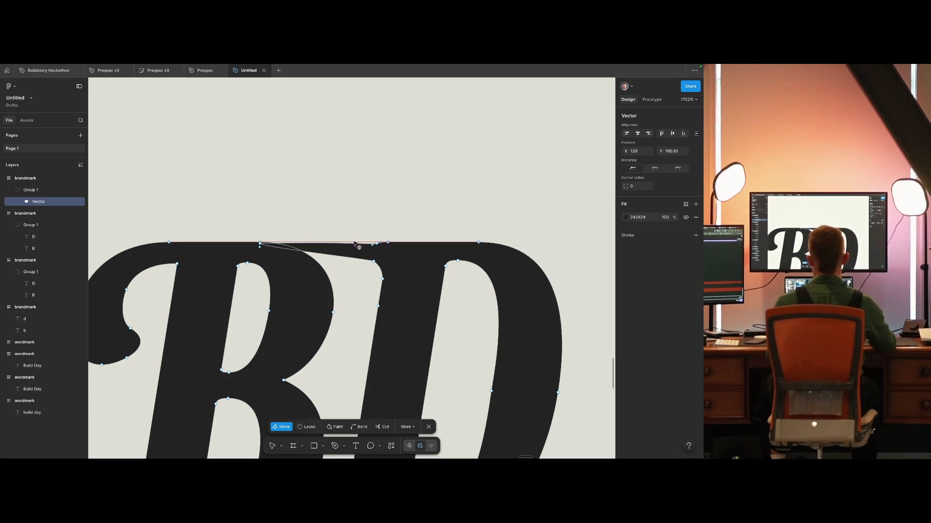
# Step: Bend and slide the top-edge vertices so the BD top edge runs level
pyautogui.scroll(10, 312, 244)
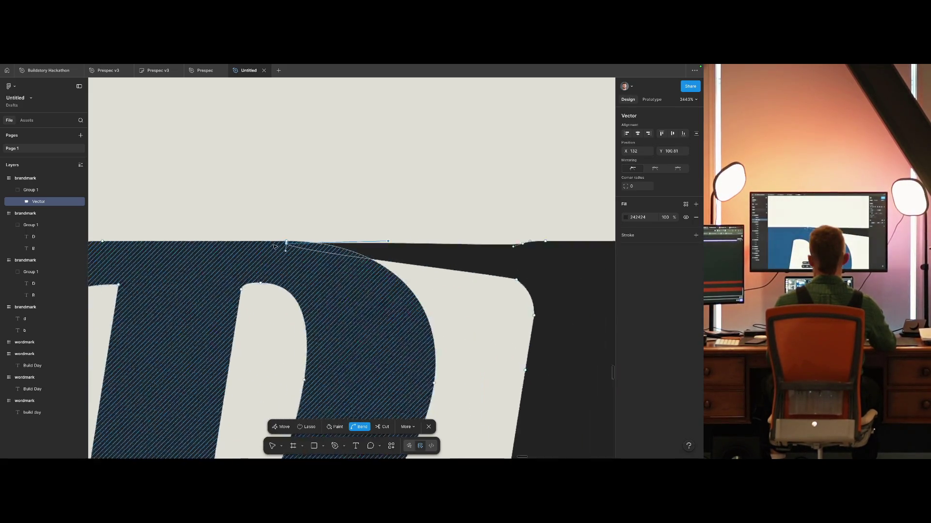
pyautogui.press('ctrl')
pyautogui.moveTo(301, 240); pyautogui.dragTo(305, 241)
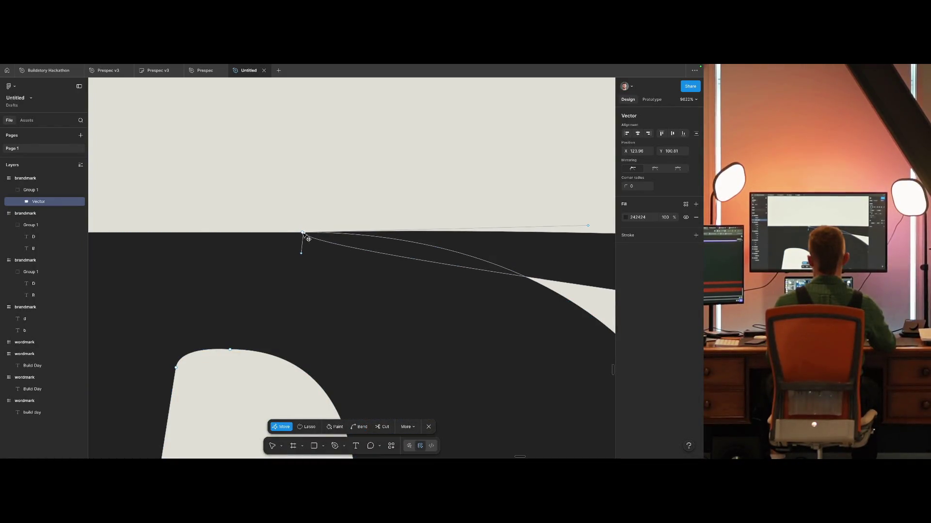
pyautogui.scroll(3, 339, 243)
pyautogui.scroll(-5, 450, 248)
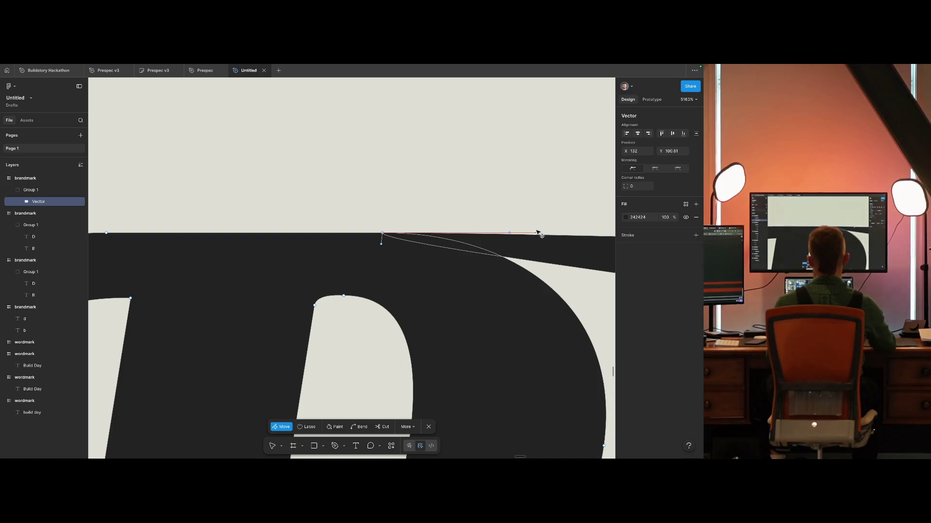
pyautogui.hscroll(6, 533, 238)
pyautogui.moveTo(418, 269); pyautogui.dragTo(358, 265)
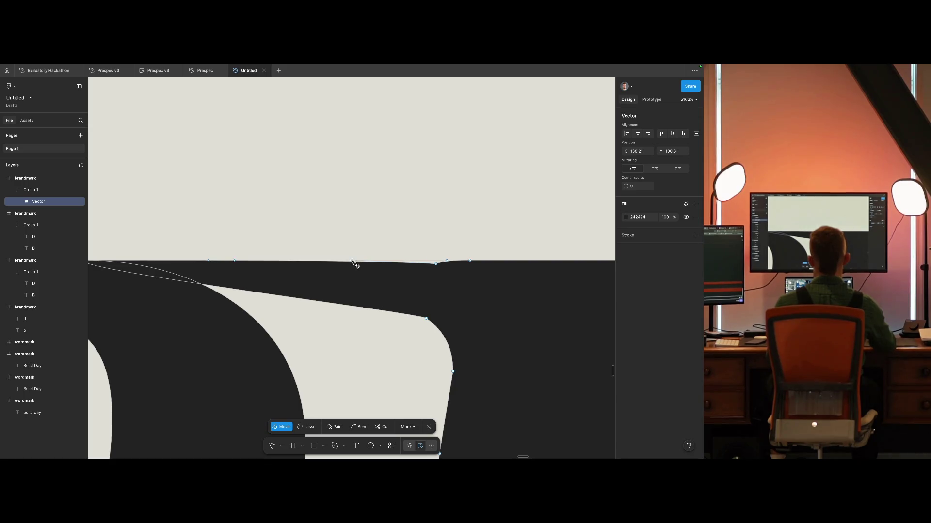
pyautogui.moveTo(449, 261); pyautogui.dragTo(495, 262)
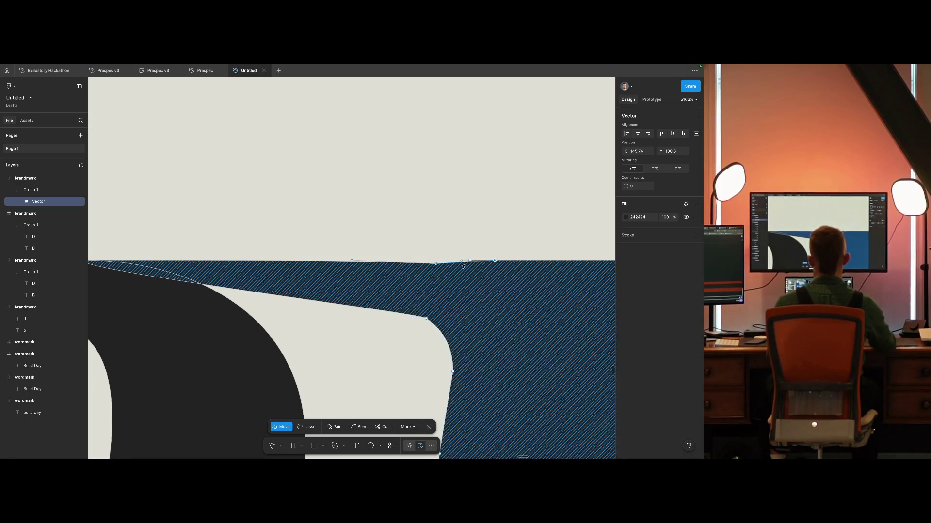
pyautogui.moveTo(437, 265); pyautogui.dragTo(437, 260)
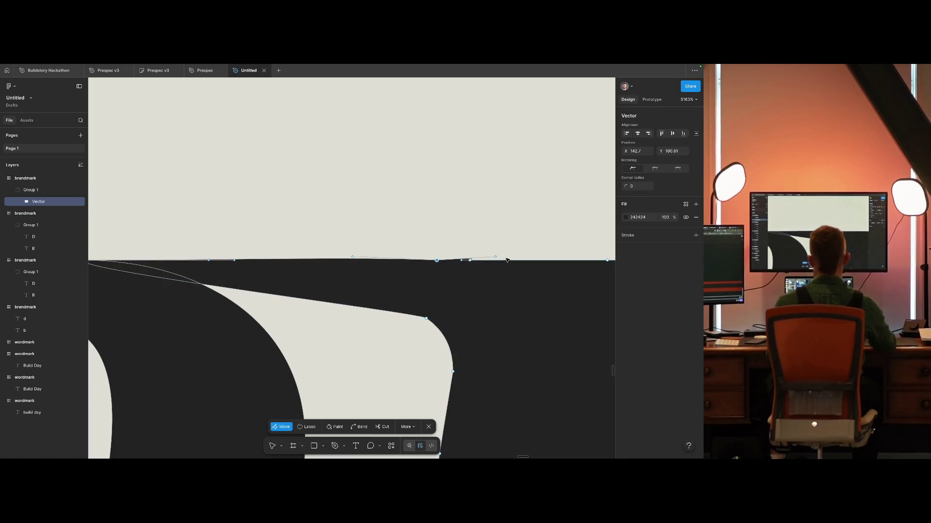
pyautogui.moveTo(496, 261); pyautogui.dragTo(454, 261)
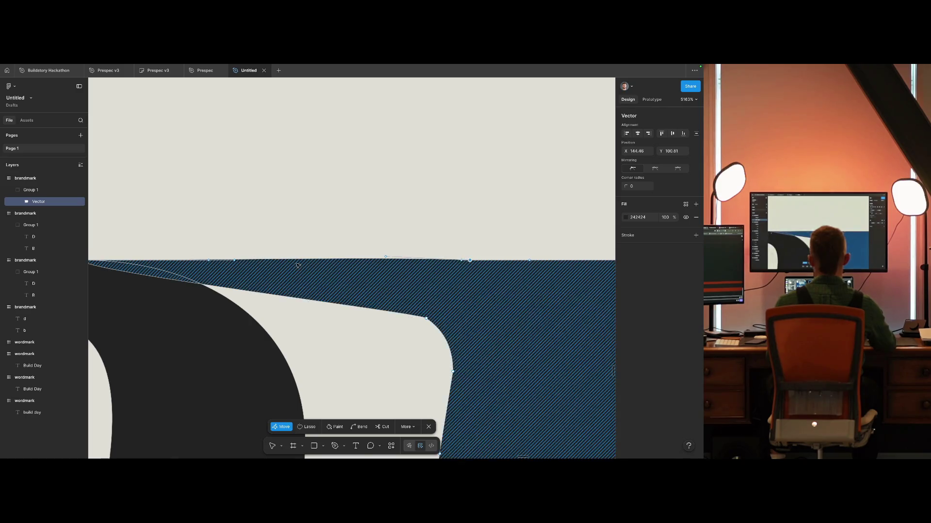
pyautogui.hscroll(-3, 372, 263)
pyautogui.moveTo(447, 262); pyautogui.dragTo(265, 263)
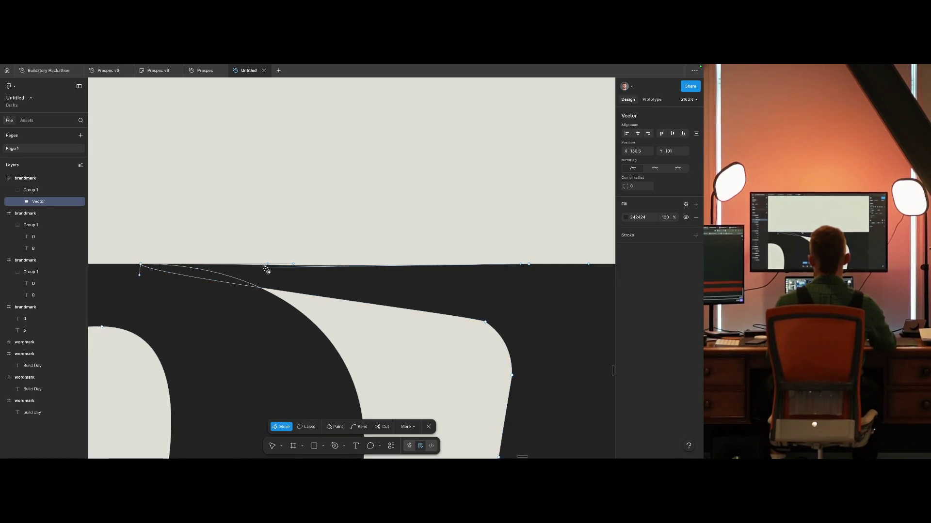
pyautogui.press('Escape')
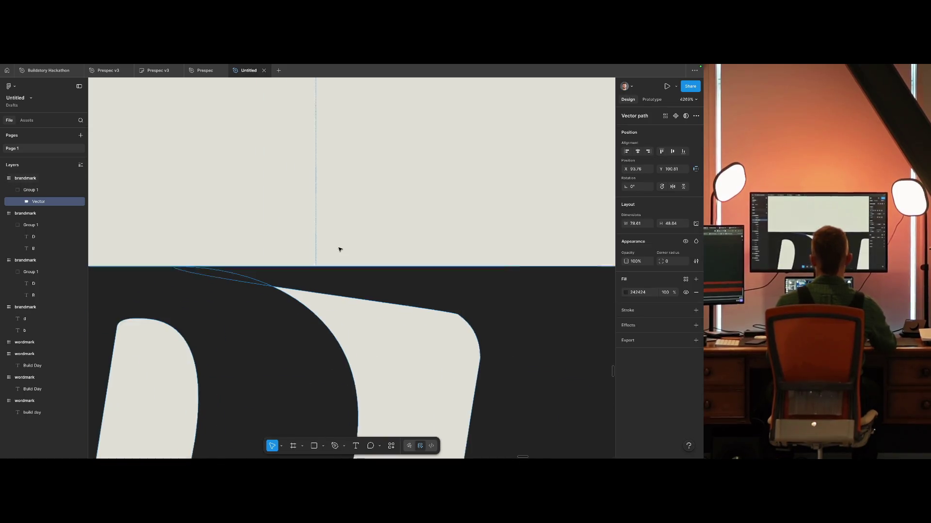
pyautogui.scroll(-10, 342, 249)
pyautogui.click(486, 235)
# Step: Drag the bezier handle at the B–D join vertex to reshape the joining curve
pyautogui.hotkey('shift', '1')
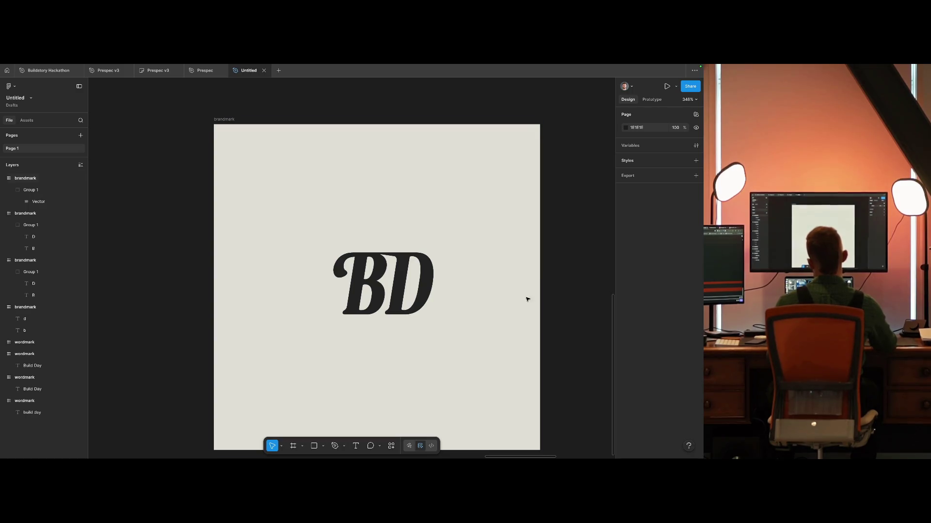
pyautogui.scroll(3, 383, 270)
pyautogui.scroll(5, 420, 208)
pyautogui.click(427, 184)
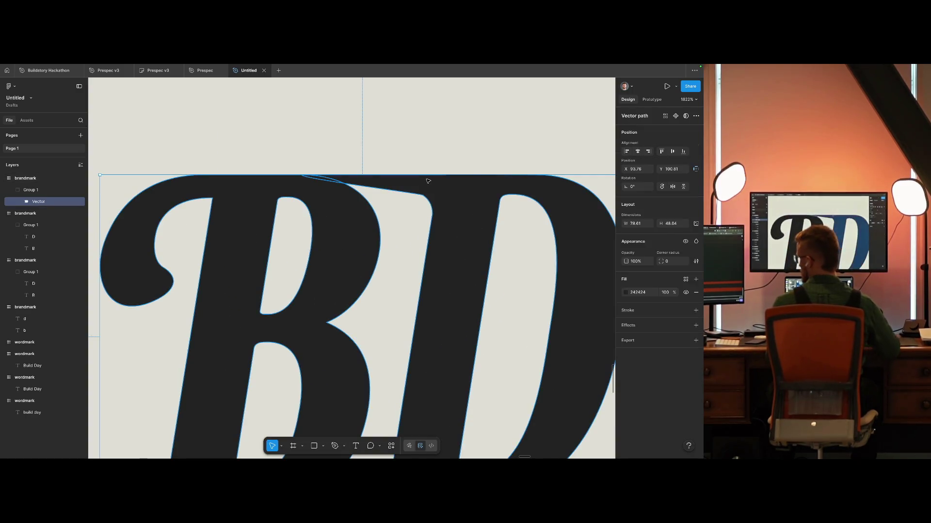
pyautogui.doubleClick(428, 181)
pyautogui.scroll(5, 427, 183)
pyautogui.click(422, 211)
pyautogui.moveTo(135, 174)
pyautogui.mouseDown()
pyautogui.moveTo(254, 205)
pyautogui.moveTo(257, 193)
pyautogui.moveTo(262, 206)
pyautogui.mouseUp()
pyautogui.press('Escape')
# Step: Fit the BD mark in view, pan across the frames and reselect the BD vector
pyautogui.hotkey('shift', '2')
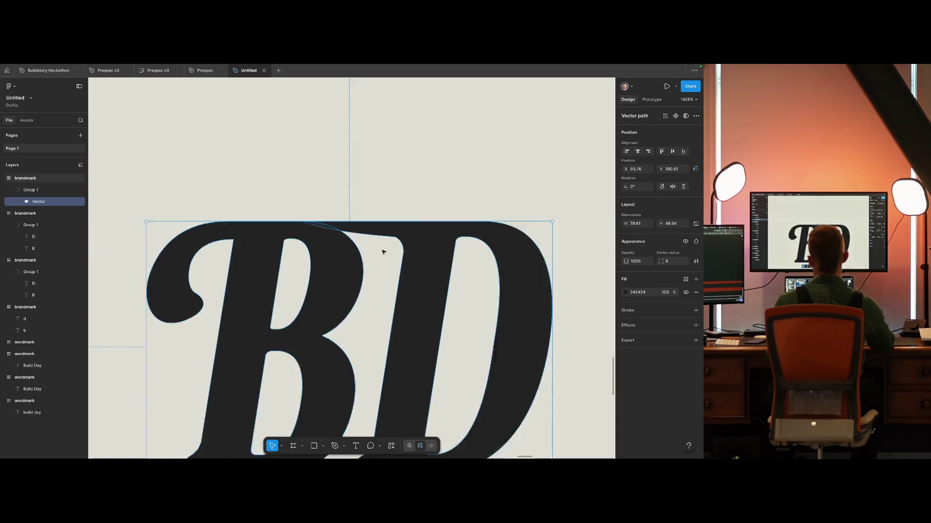
pyautogui.press('Escape')
pyautogui.scroll(-5, 419, 193)
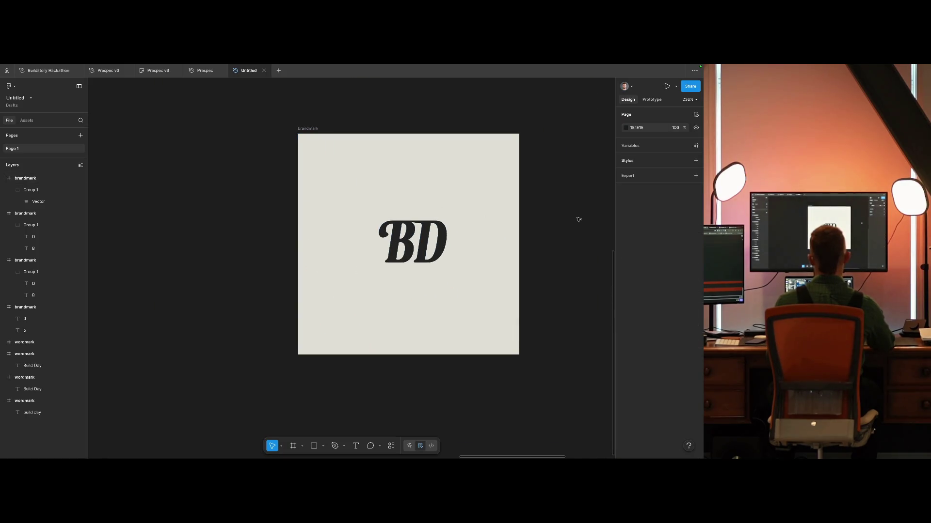
pyautogui.scroll(-5, 577, 218)
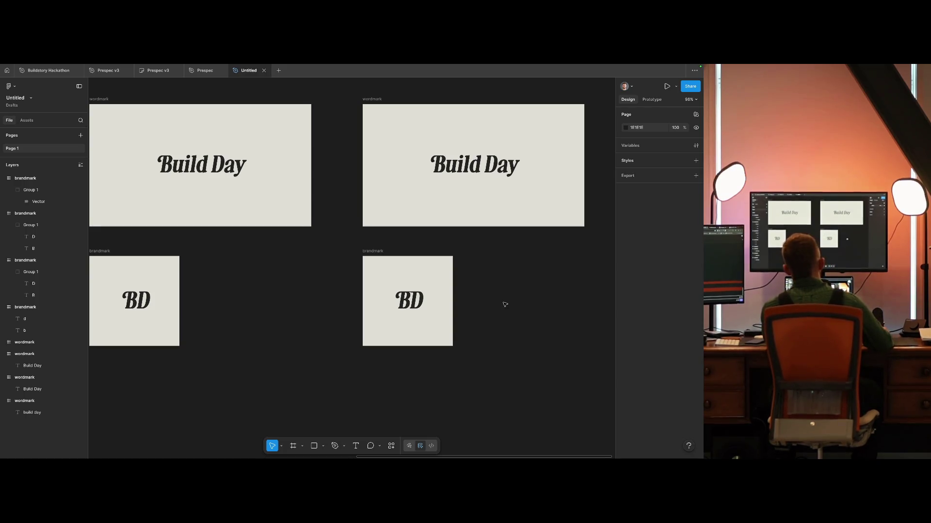
pyautogui.moveTo(505, 304); pyautogui.dragTo(413, 317)
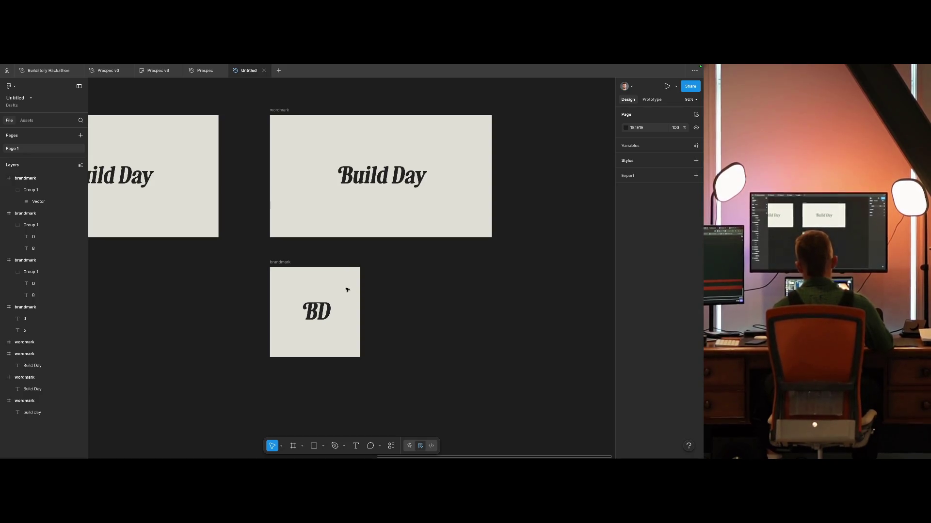
pyautogui.scroll(-5, 347, 289)
pyautogui.scroll(15, 312, 308)
pyautogui.scroll(5, 311, 308)
pyautogui.scroll(-5, 422, 292)
pyautogui.scroll(10, 414, 295)
pyautogui.scroll(5, 430, 247)
pyautogui.doubleClick(413, 197)
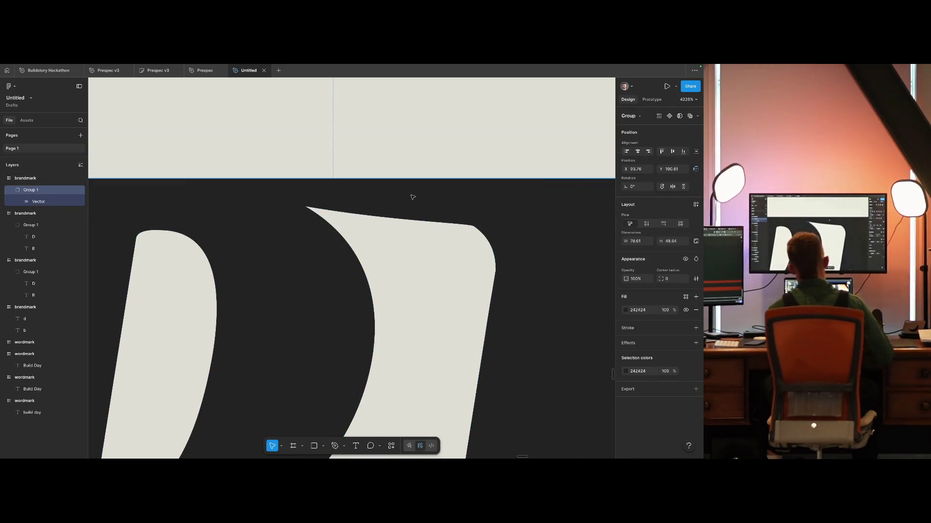
# Step: Reshape the D's inner bowl curve beneath the joined top edge
pyautogui.doubleClick(412, 197)
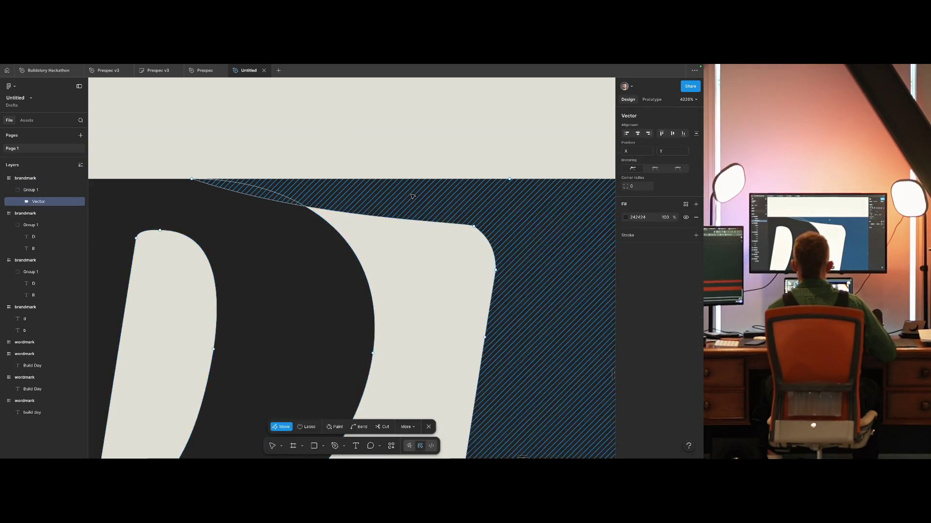
pyautogui.click(248, 212)
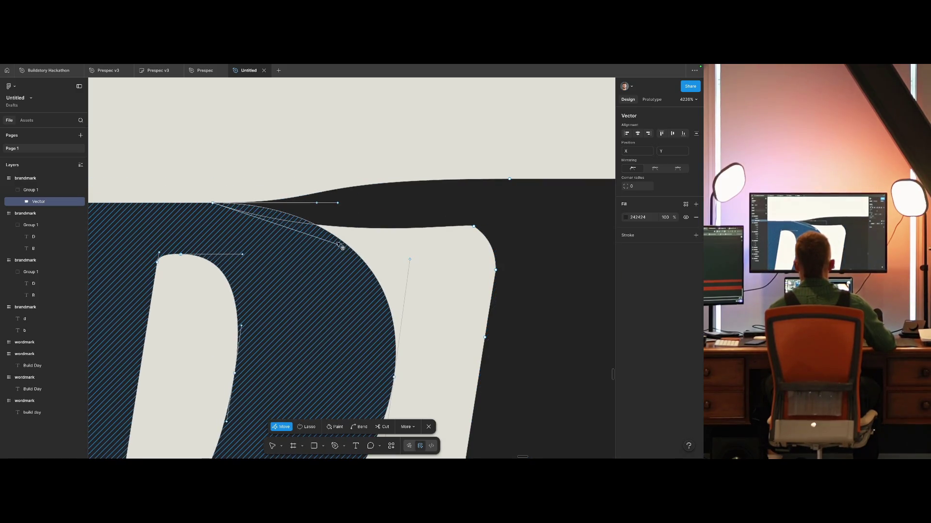
pyautogui.moveTo(320, 223); pyautogui.dragTo(340, 239)
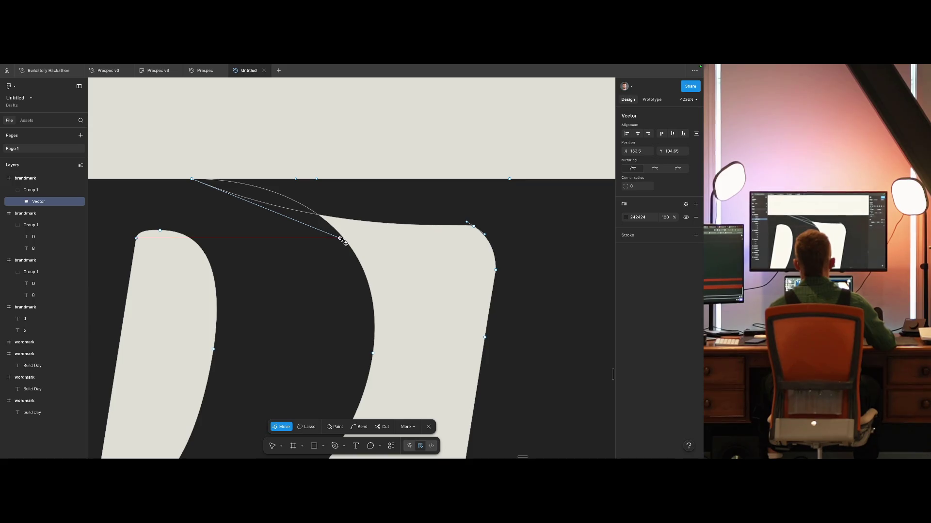
pyautogui.press('Escape')
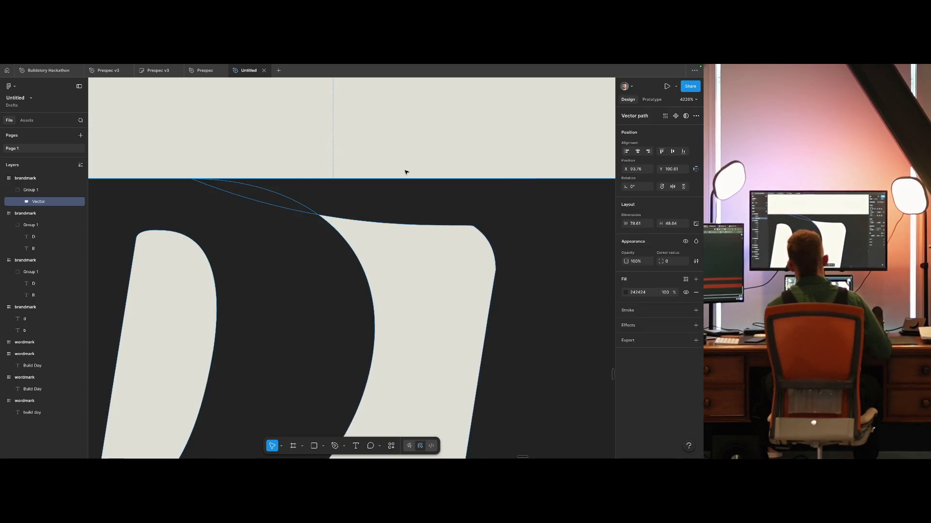
pyautogui.hotkey('shift', '0')
pyautogui.click(431, 287)
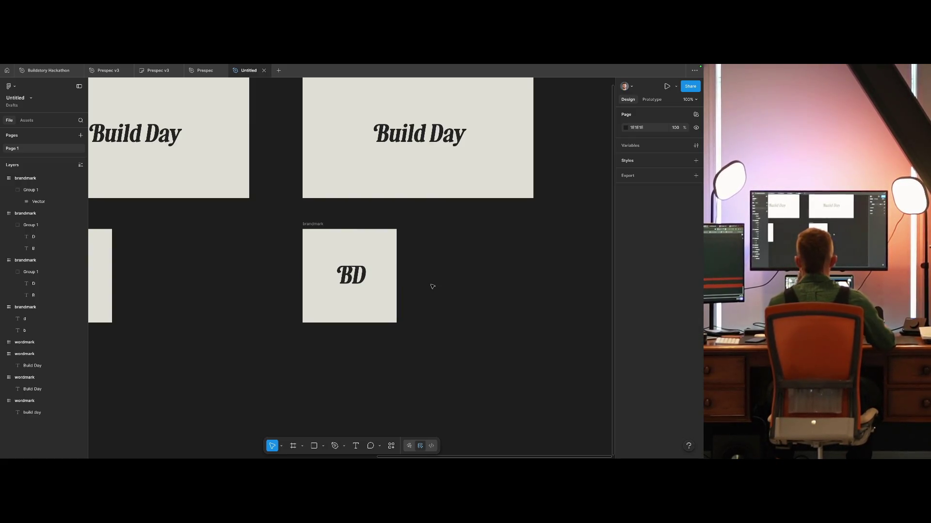
# Step: Toggle outline view on and off to inspect the merged BD mark
pyautogui.scroll(-1, 350, 269)
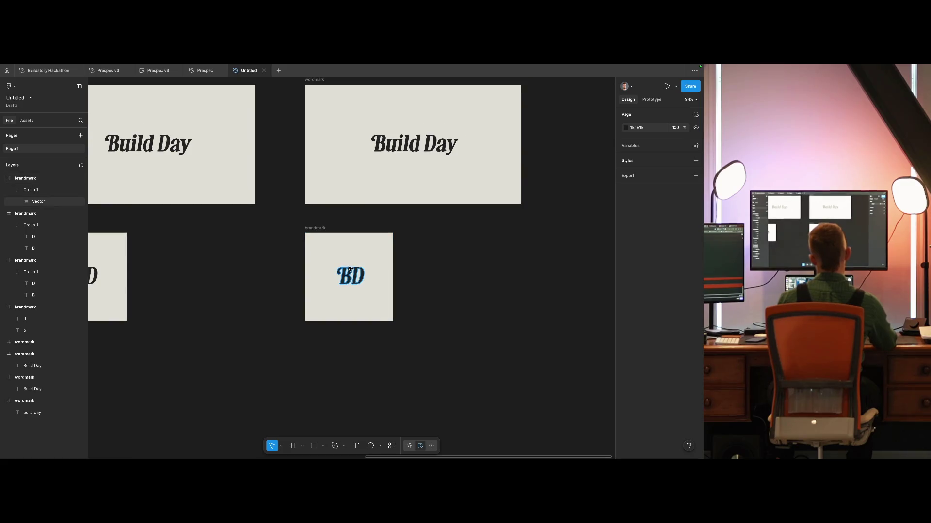
pyautogui.hscroll(-5, 467, 316)
pyautogui.scroll(2, 486, 332)
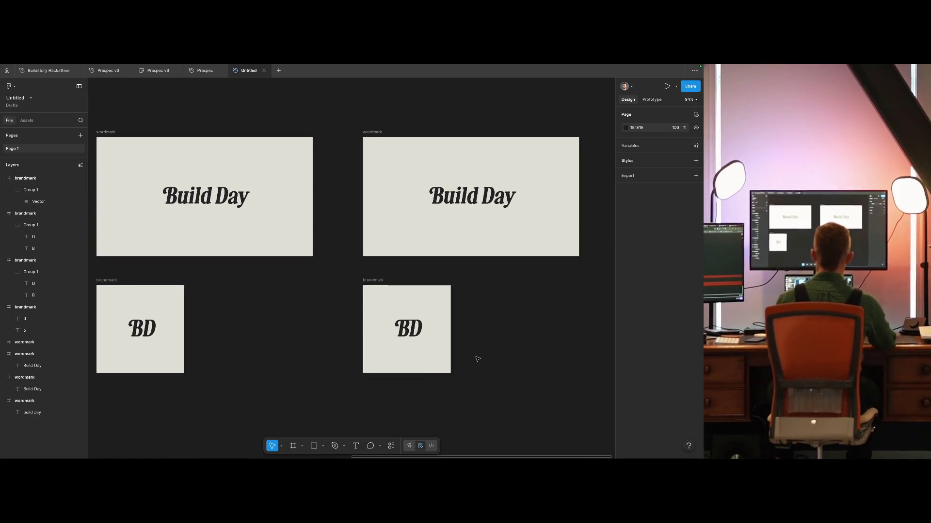
pyautogui.scroll(5, 412, 327)
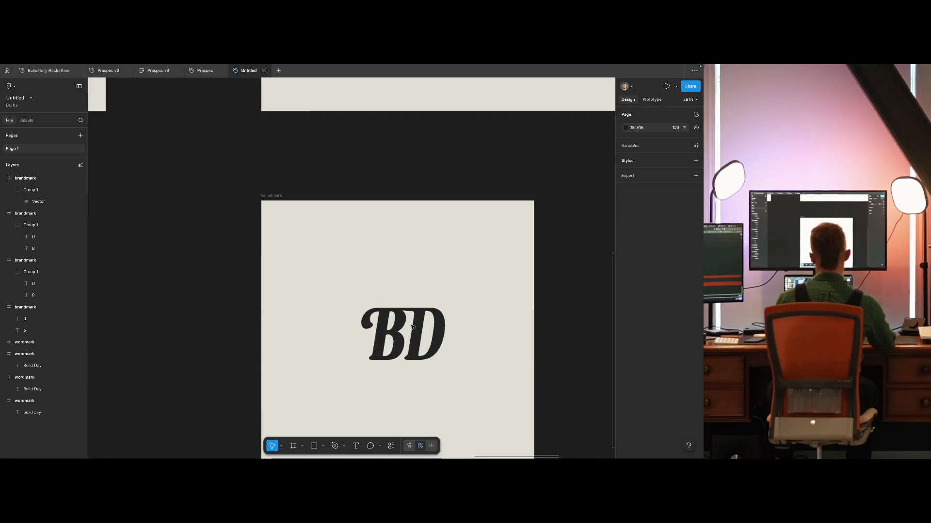
pyautogui.scroll(5, 422, 329)
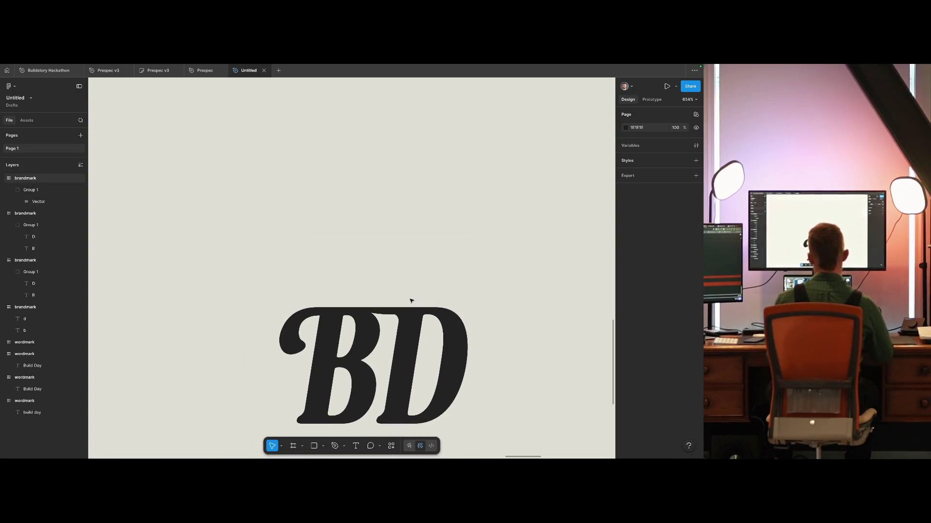
pyautogui.hotkey('ctrl', 'shift', 'o')
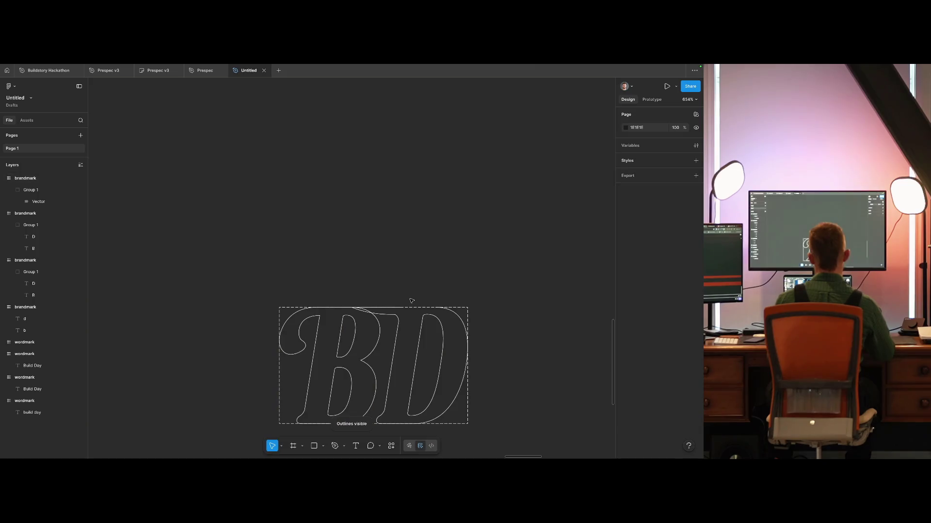
pyautogui.hotkey('ctrl', 'shift', 'o')
pyautogui.hotkey('ctrl', 'shift', 'o')
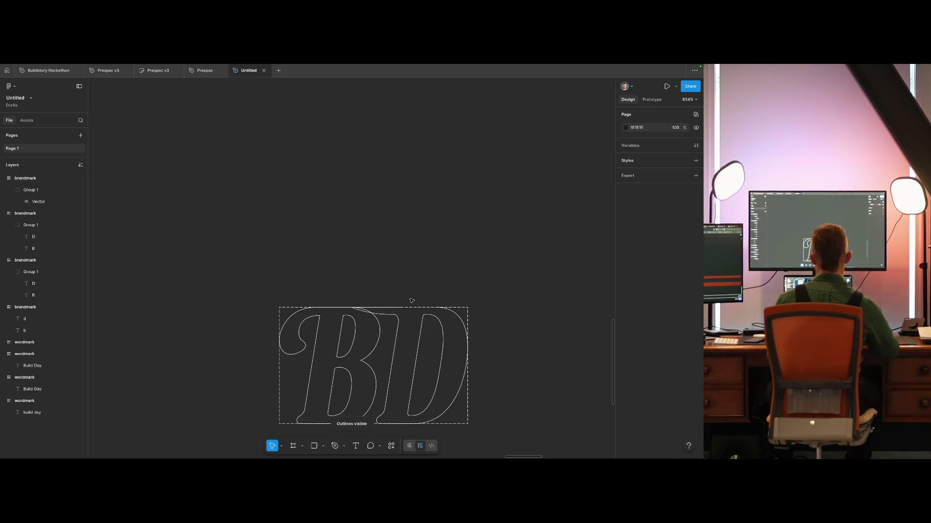
pyautogui.hotkey('ctrl', 'shift', 'o')
pyautogui.scroll(-5, 434, 297)
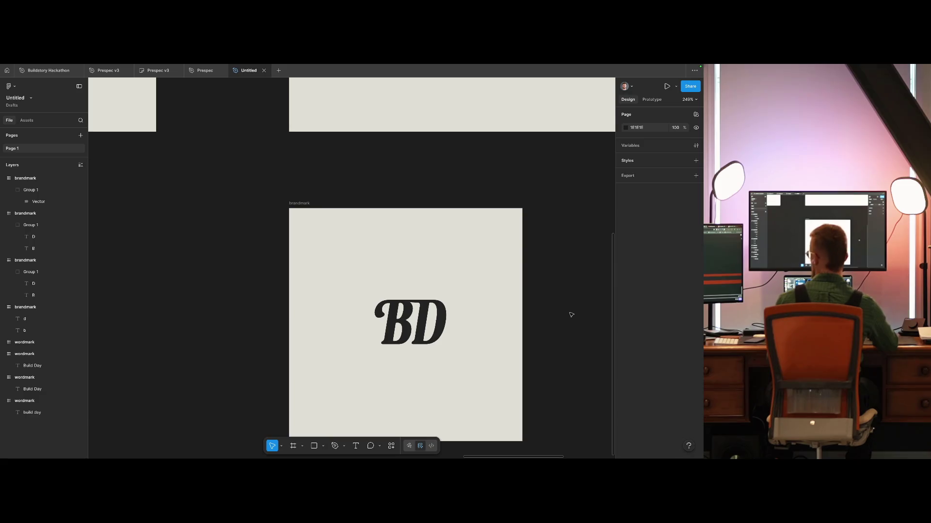
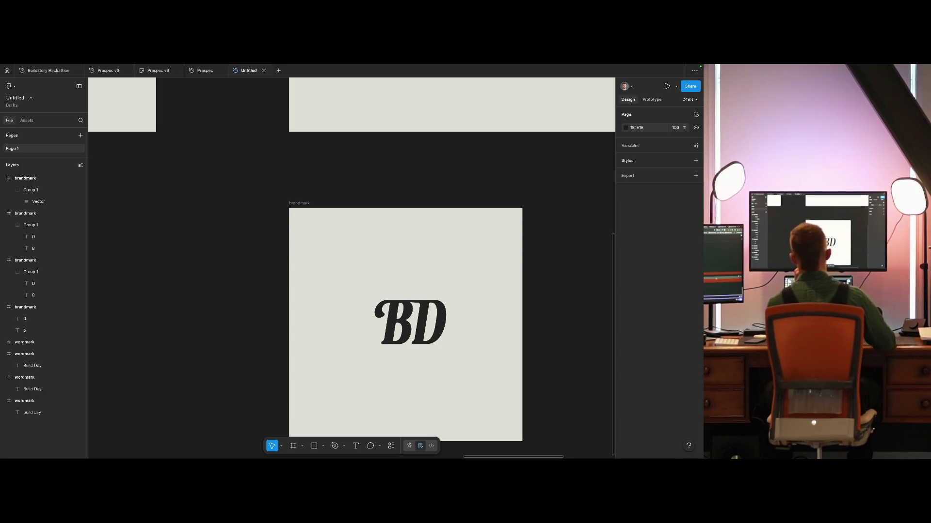
# Step: Nudge the top point of the B–D join in the BD outline slightly left
pyautogui.click(509, 325)
pyautogui.click(395, 312)
pyautogui.doubleClick(395, 312)
pyautogui.scroll(10, 395, 312)
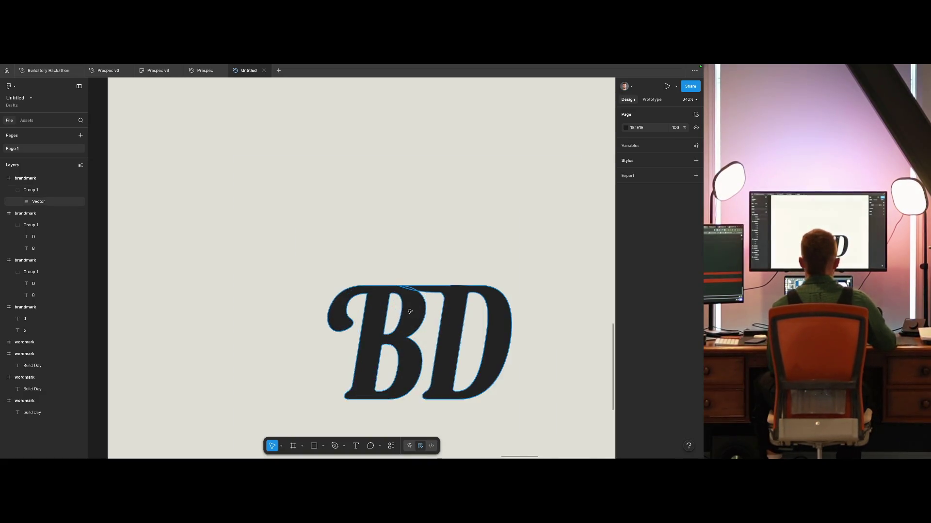
pyautogui.doubleClick(407, 285)
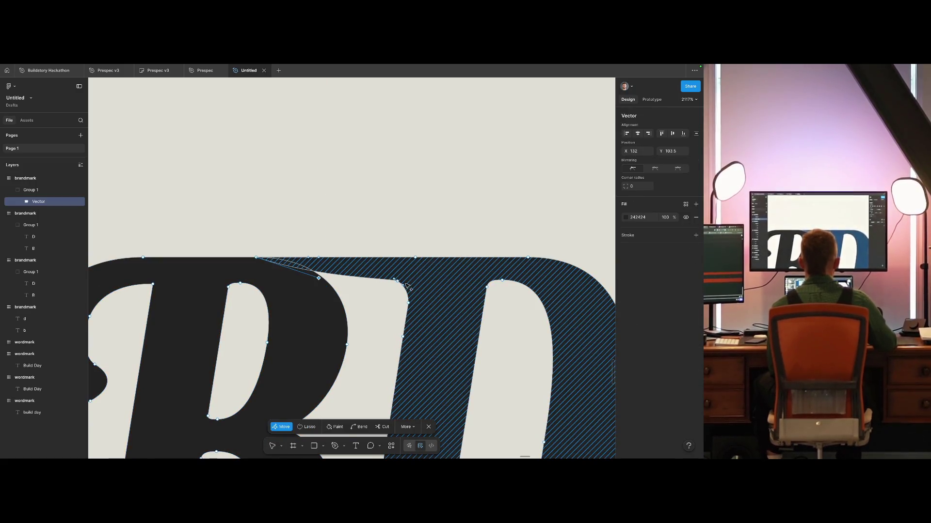
pyautogui.moveTo(407, 285); pyautogui.dragTo(395, 283)
pyautogui.hotkey('ctrl', 'z')
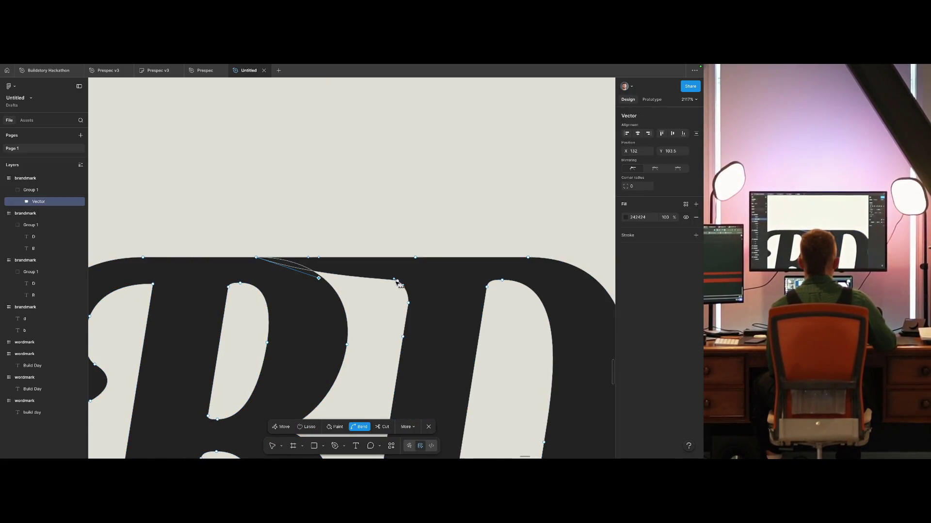
pyautogui.moveTo(307, 277); pyautogui.dragTo(299, 274)
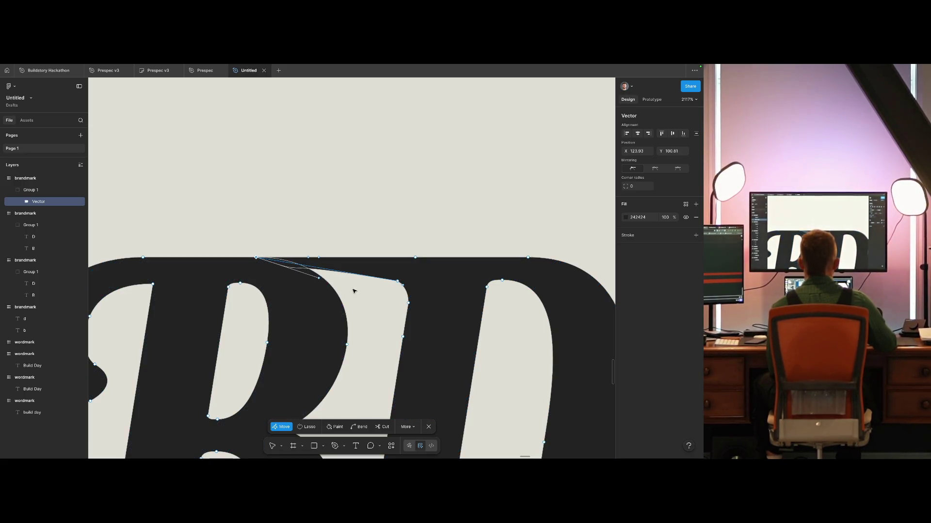
# Step: Pull the join's corner point up-left to reshape the curve, then recheck at 100% zoom
pyautogui.press('Escape')
pyautogui.press('Return')
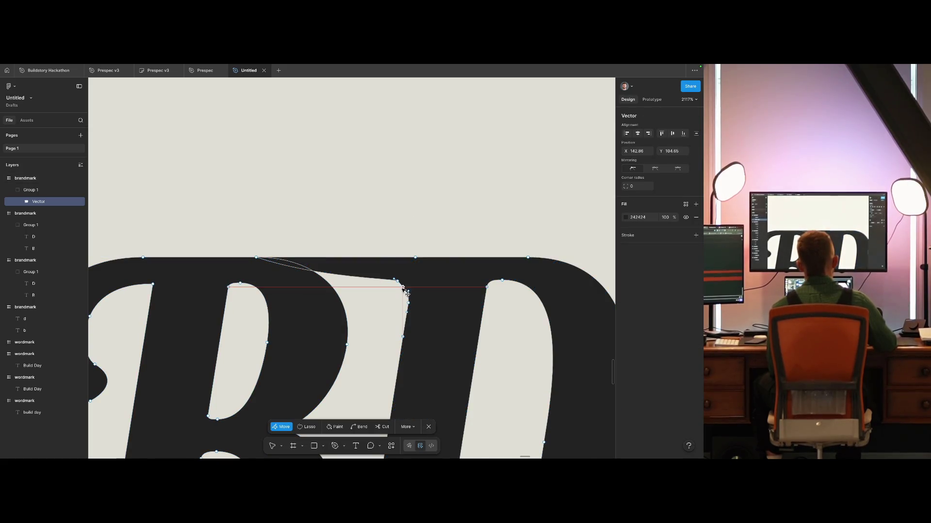
pyautogui.moveTo(407, 293); pyautogui.dragTo(393, 278)
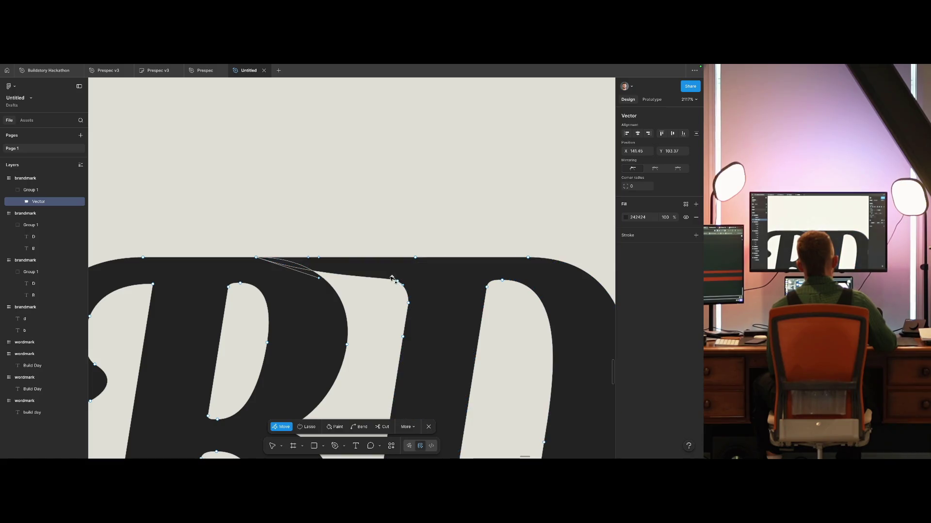
pyautogui.press('Escape')
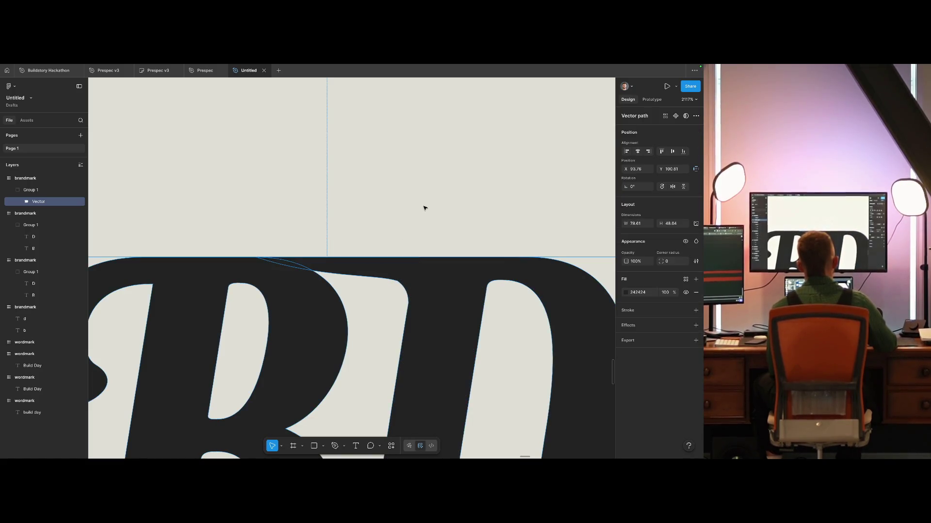
pyautogui.click(423, 207)
pyautogui.hotkey('shift', '0')
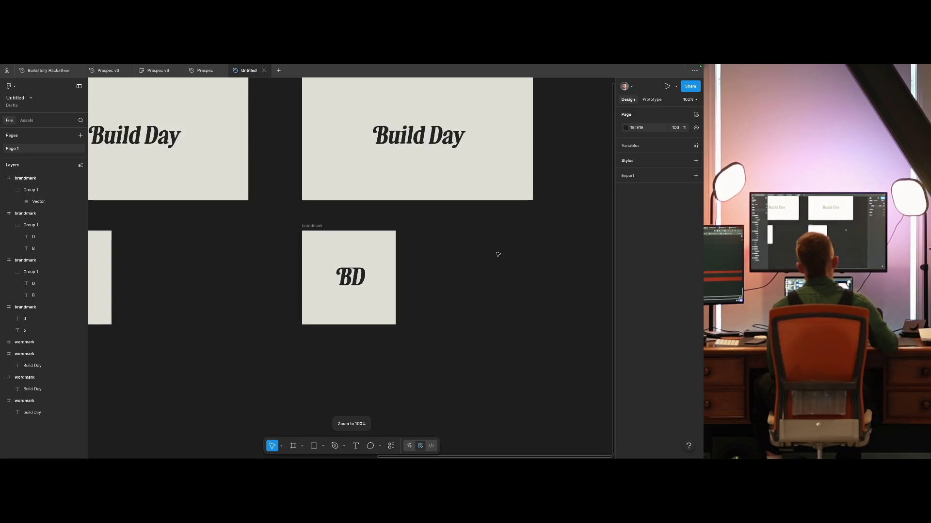
pyautogui.scroll(2, 498, 254)
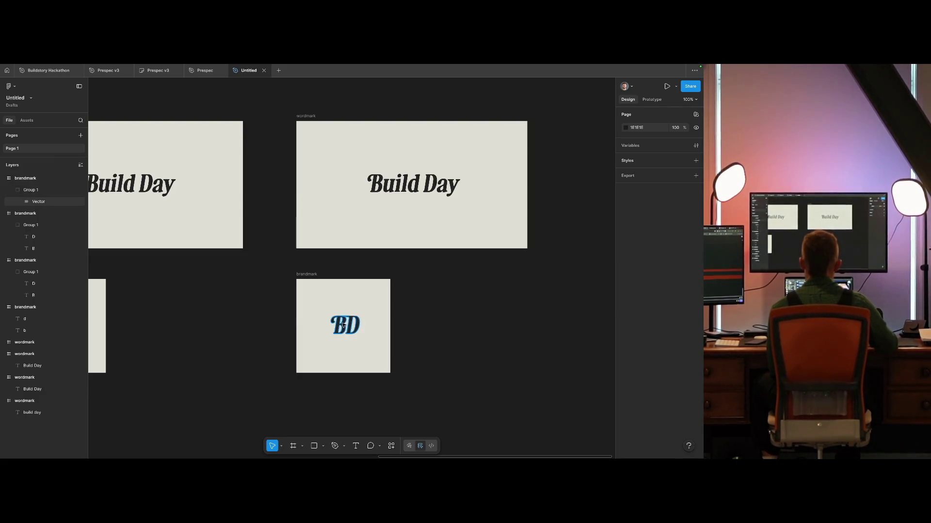
pyautogui.scroll(10, 347, 326)
pyautogui.doubleClick(431, 271)
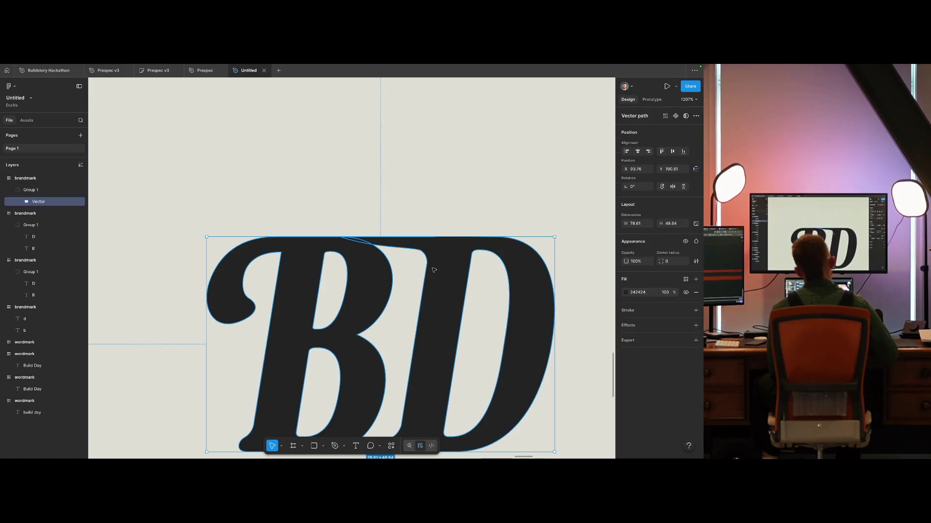
# Step: Reposition the corner vertex where the B's top edge meets the D stem
pyautogui.scroll(5, 433, 269)
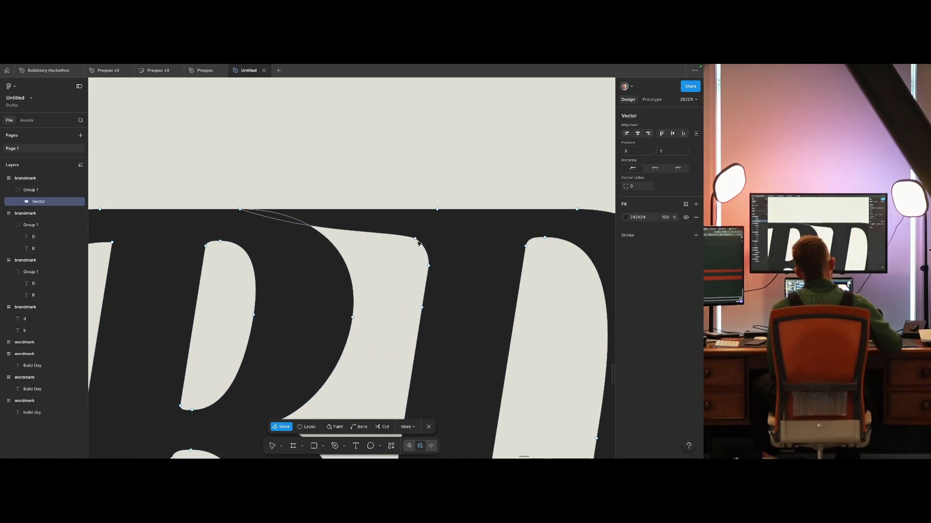
pyautogui.click(416, 240)
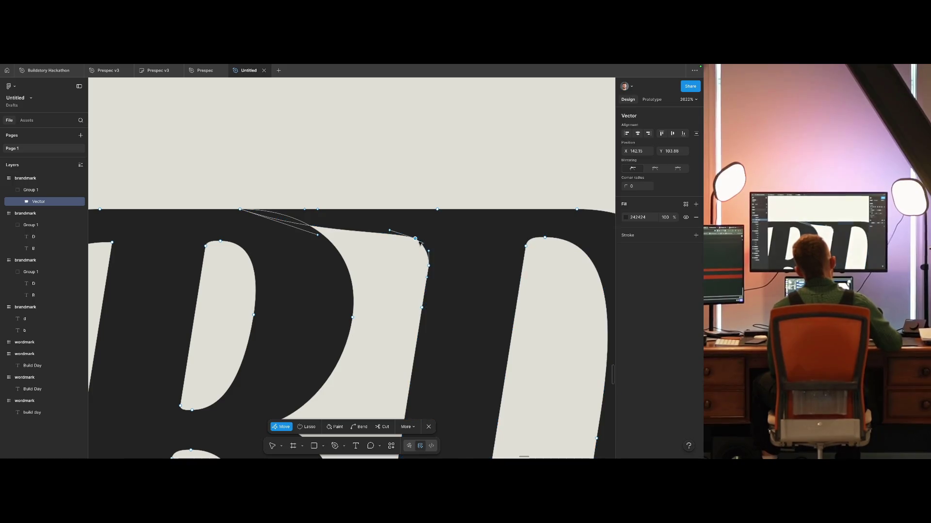
pyautogui.moveTo(424, 250)
pyautogui.mouseDown()
pyautogui.moveTo(445, 274)
pyautogui.moveTo(423, 245)
pyautogui.mouseUp()
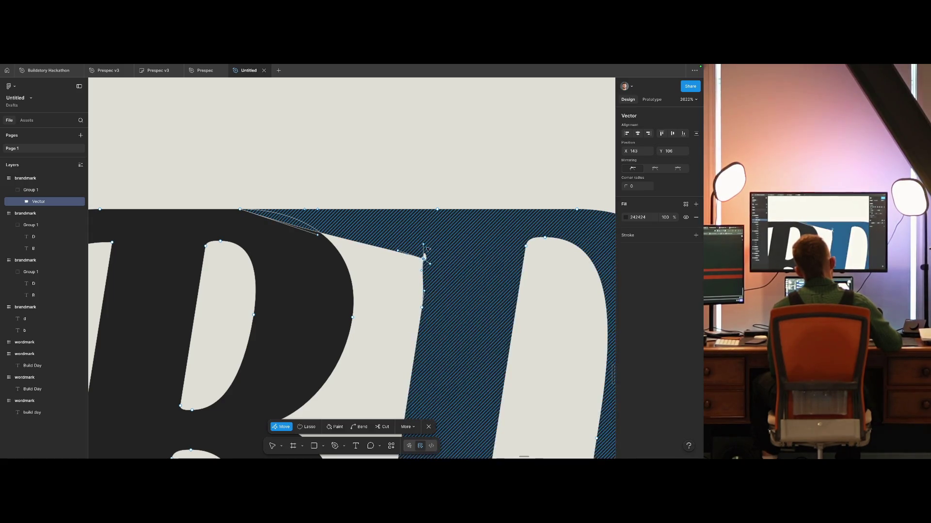
pyautogui.click(435, 264)
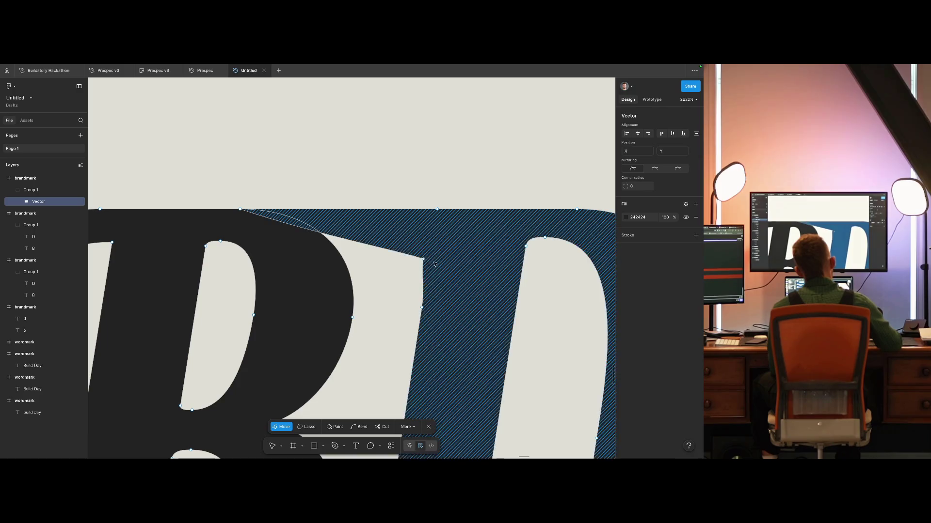
pyautogui.click(423, 260)
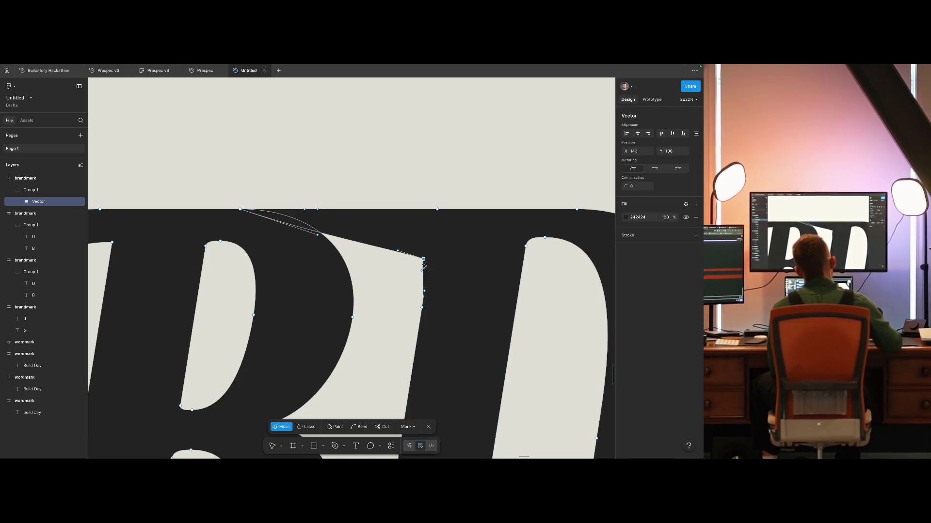
pyautogui.moveTo(424, 275); pyautogui.dragTo(429, 243)
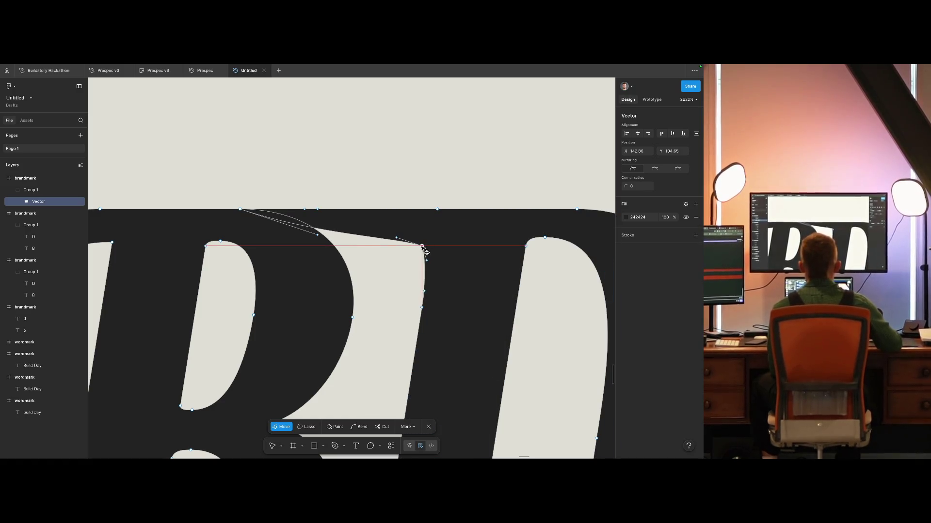
pyautogui.moveTo(432, 241); pyautogui.dragTo(428, 242)
# Step: Add a point on the top edge and drag out Bézier handles to round the corner
pyautogui.click(379, 231)
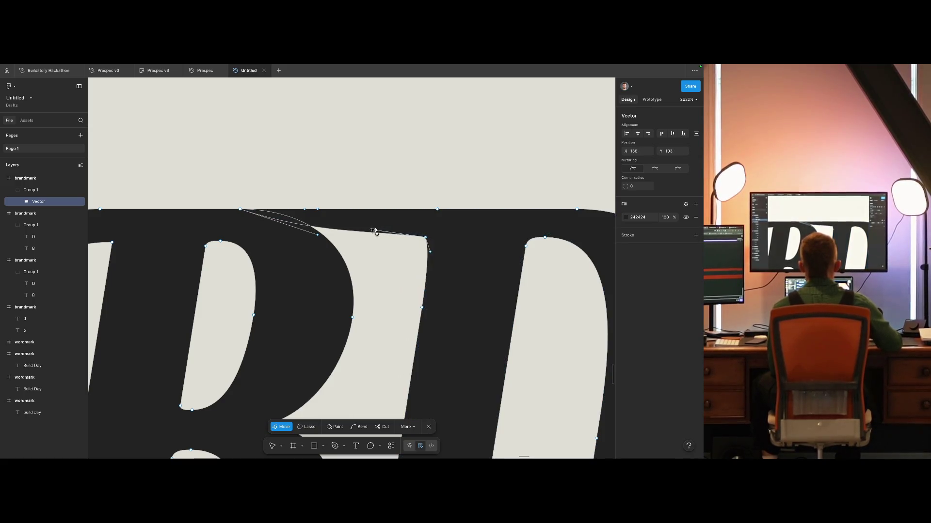
pyautogui.moveTo(308, 231); pyautogui.dragTo(239, 212)
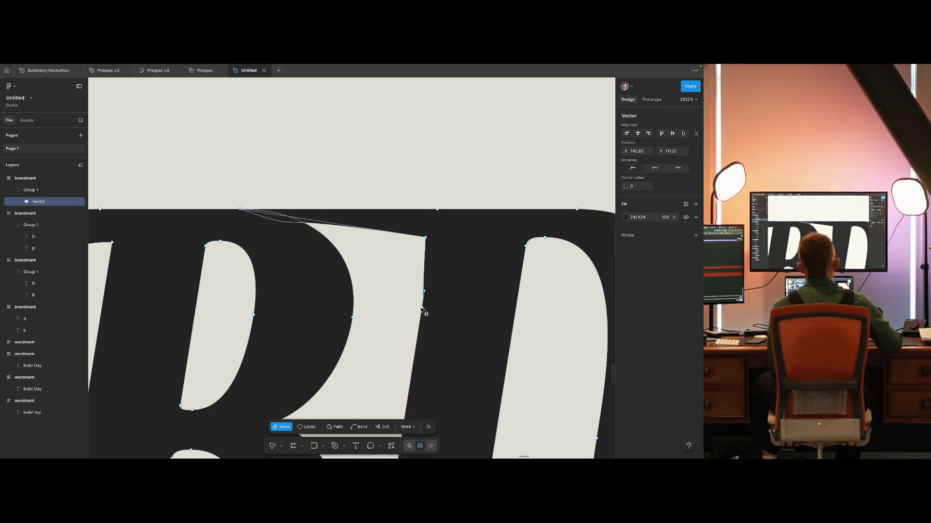
pyautogui.click(428, 239)
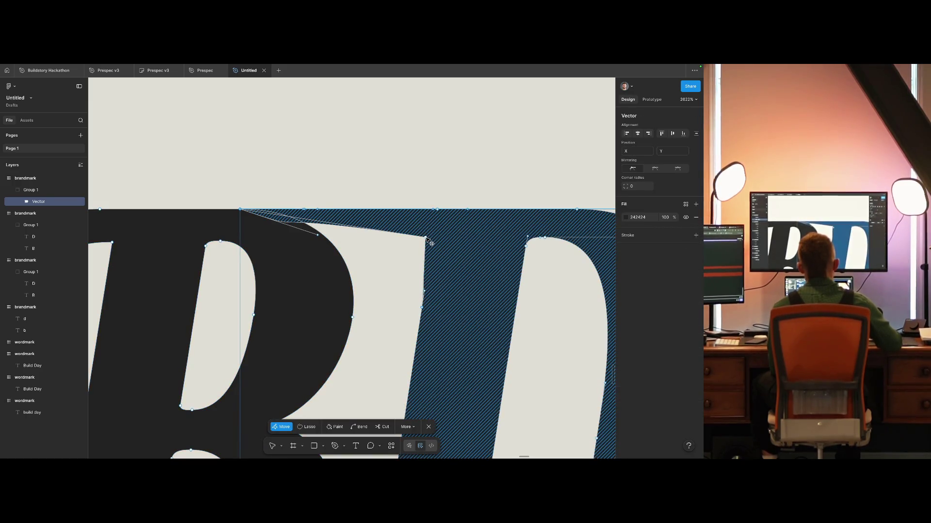
pyautogui.moveTo(429, 240); pyautogui.dragTo(431, 239)
pyautogui.press('ctrl')
pyautogui.hotkey('ctrl', 'z')
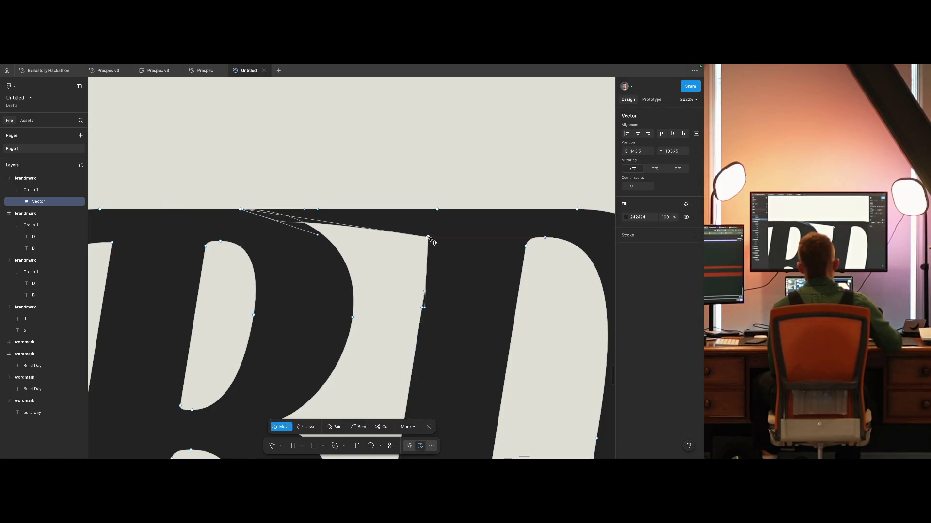
pyautogui.moveTo(429, 238)
pyautogui.mouseDown()
pyautogui.moveTo(538, 305)
pyautogui.moveTo(433, 237)
pyautogui.moveTo(454, 251)
pyautogui.moveTo(427, 245)
pyautogui.mouseUp()
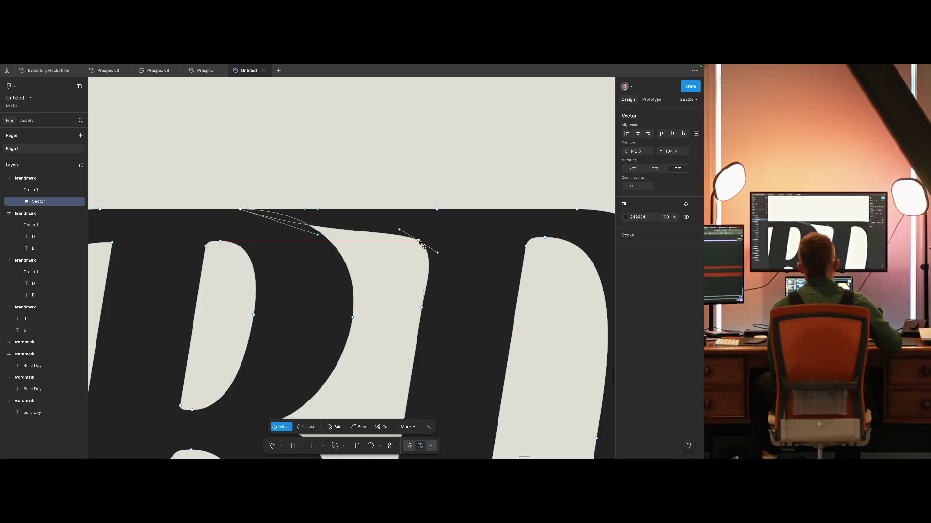
pyautogui.press('Escape')
pyautogui.press('Escape')
pyautogui.hotkey('shift', '0')
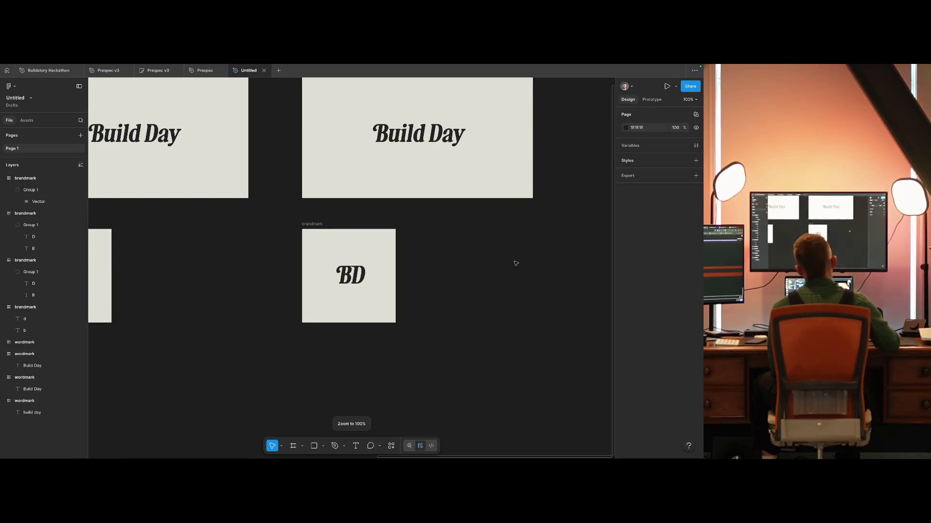
# Step: Lengthen the curve handles on the anchor at the top of the B–D gap to round it
pyautogui.keyDown('super'); pyautogui.click(360, 273); pyautogui.keyUp('super')
pyautogui.hotkey('shift', '2')
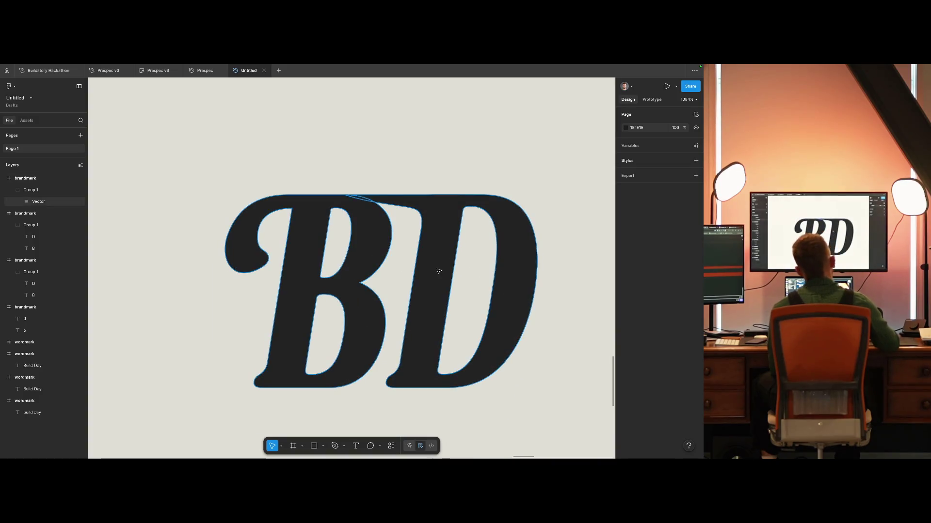
pyautogui.scroll(3, 415, 216)
pyautogui.press('Escape')
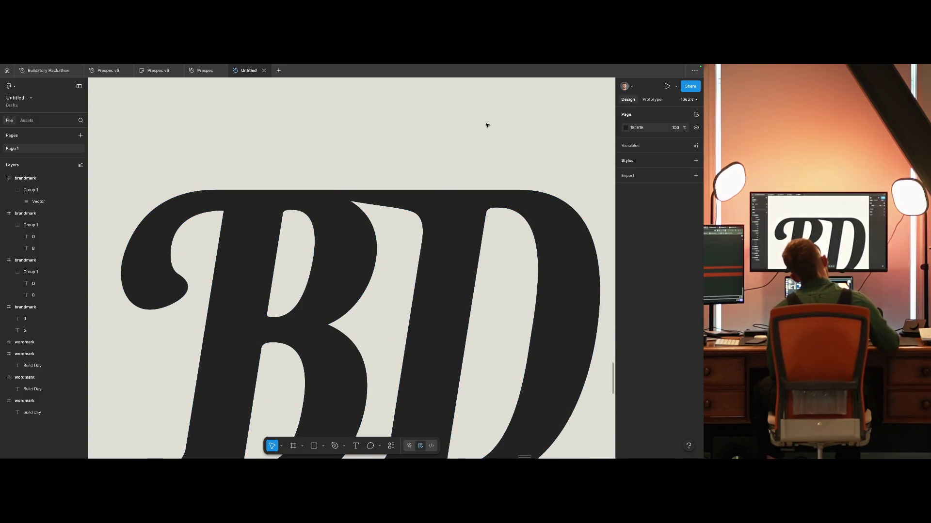
pyautogui.scroll(-5, 487, 125)
pyautogui.scroll(5, 425, 186)
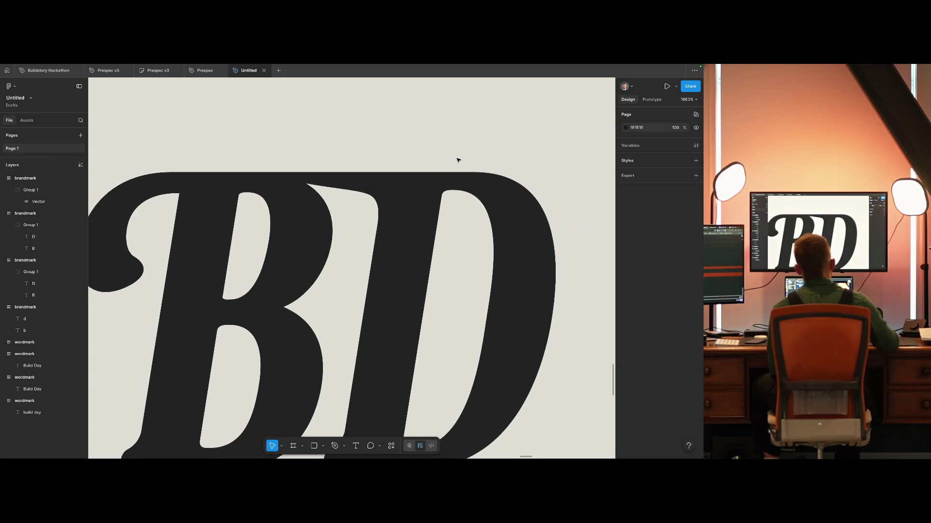
pyautogui.keyDown('super'); pyautogui.click(388, 208); pyautogui.keyUp('super')
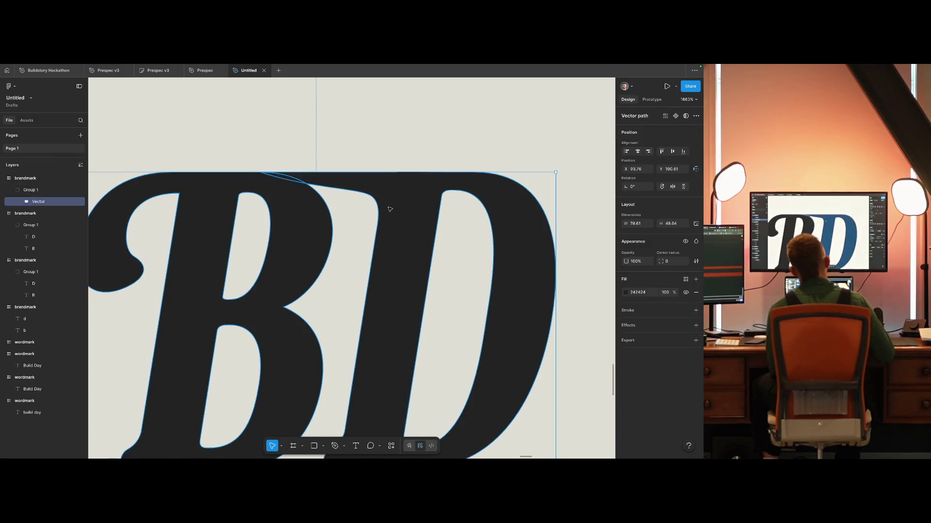
pyautogui.doubleClick(390, 209)
pyautogui.scroll(-3, 390, 208)
pyautogui.scroll(5, 371, 201)
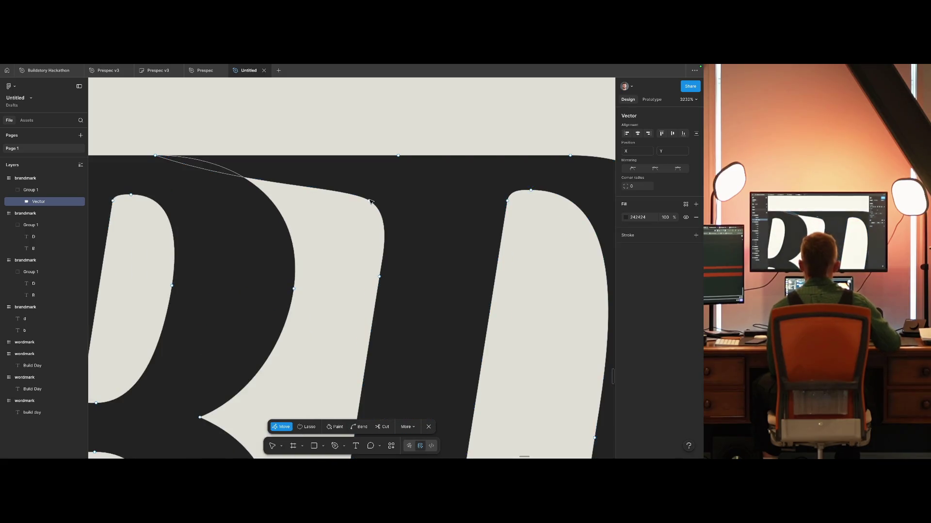
pyautogui.click(369, 200)
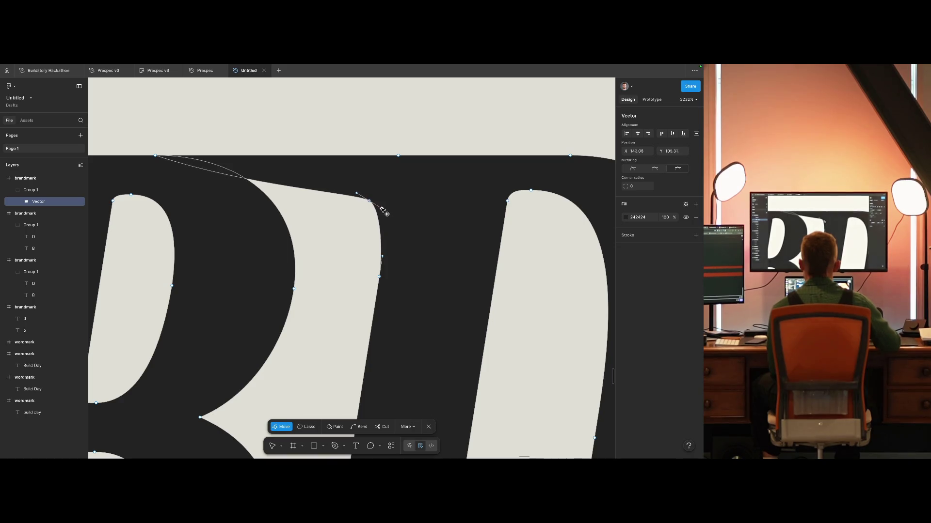
pyautogui.moveTo(387, 205); pyautogui.dragTo(383, 210)
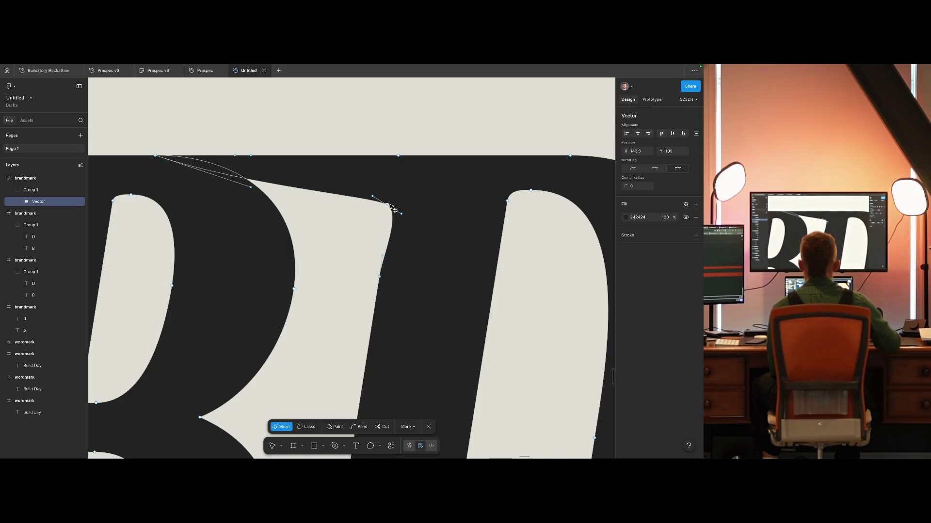
pyautogui.moveTo(372, 197)
pyautogui.mouseDown()
pyautogui.moveTo(358, 200)
pyautogui.moveTo(371, 224)
pyautogui.moveTo(350, 199)
pyautogui.moveTo(386, 207)
pyautogui.moveTo(355, 205)
pyautogui.mouseUp()
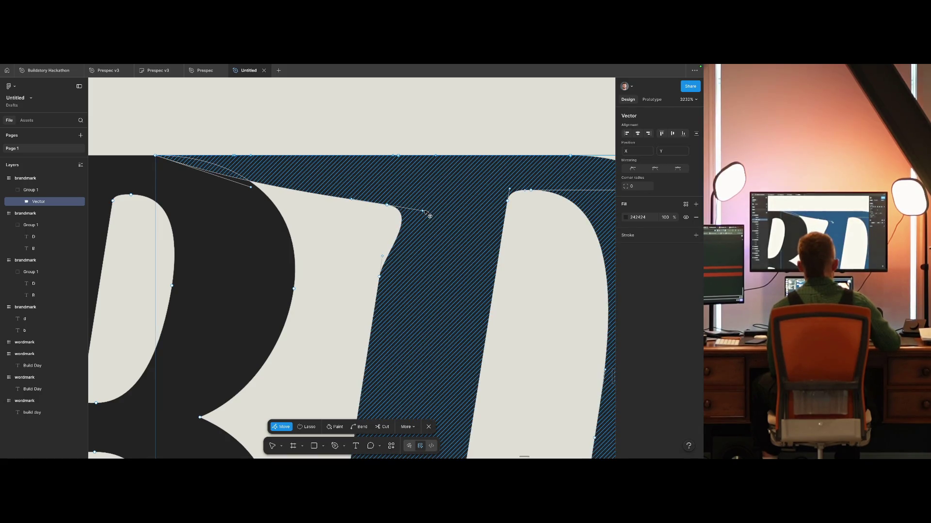
pyautogui.press('Escape')
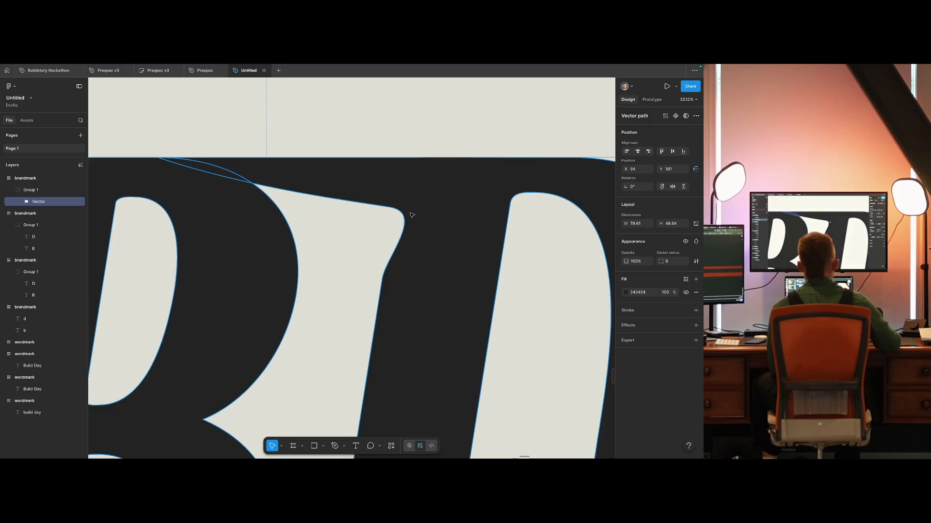
# Step: Refine the top-corner curve by bending its handle up-left, then view at 100%
pyautogui.press('Return')
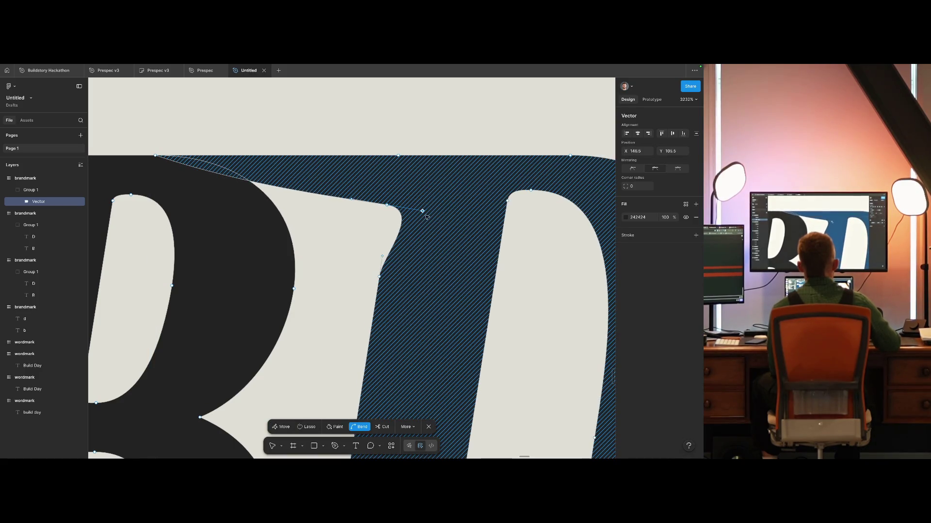
pyautogui.moveTo(423, 212)
pyautogui.mouseDown()
pyautogui.moveTo(404, 226)
pyautogui.moveTo(406, 236)
pyautogui.mouseUp()
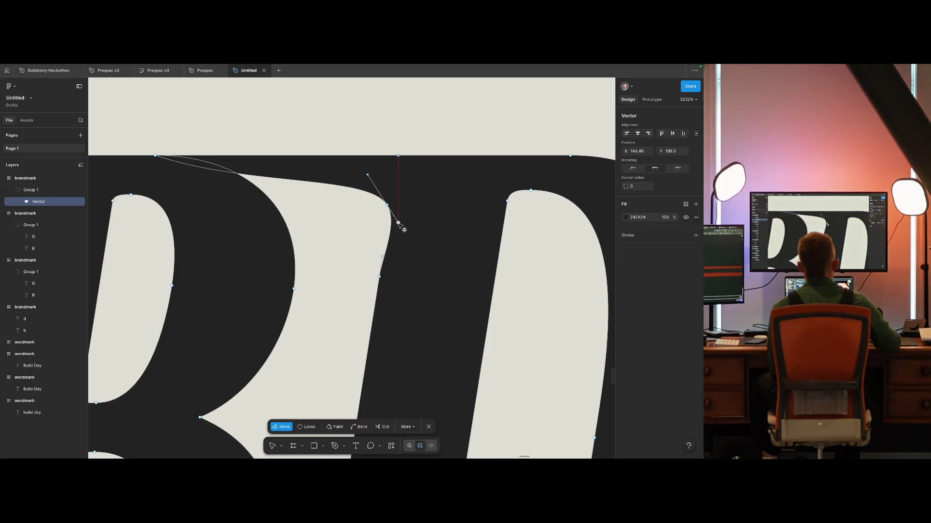
pyautogui.moveTo(404, 235); pyautogui.dragTo(399, 216)
pyautogui.press('Escape')
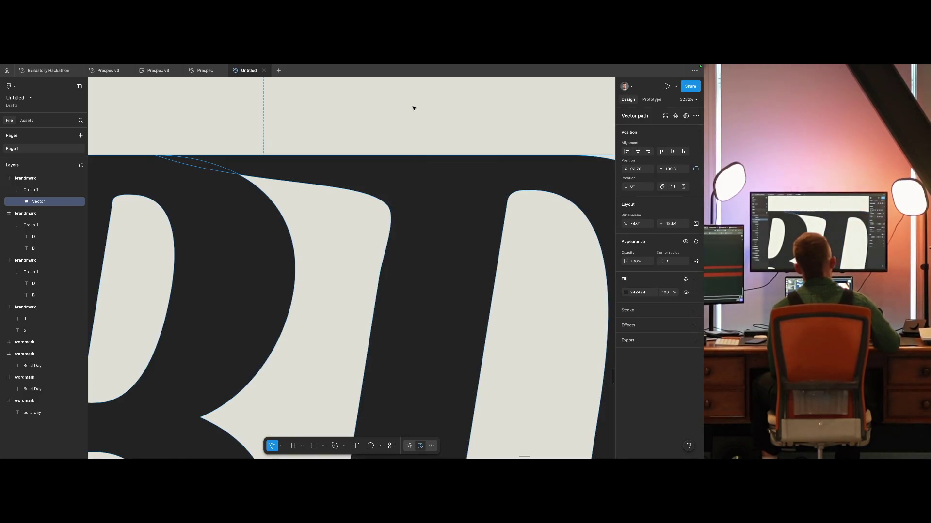
pyautogui.hotkey('shift', '0')
pyautogui.click(455, 276)
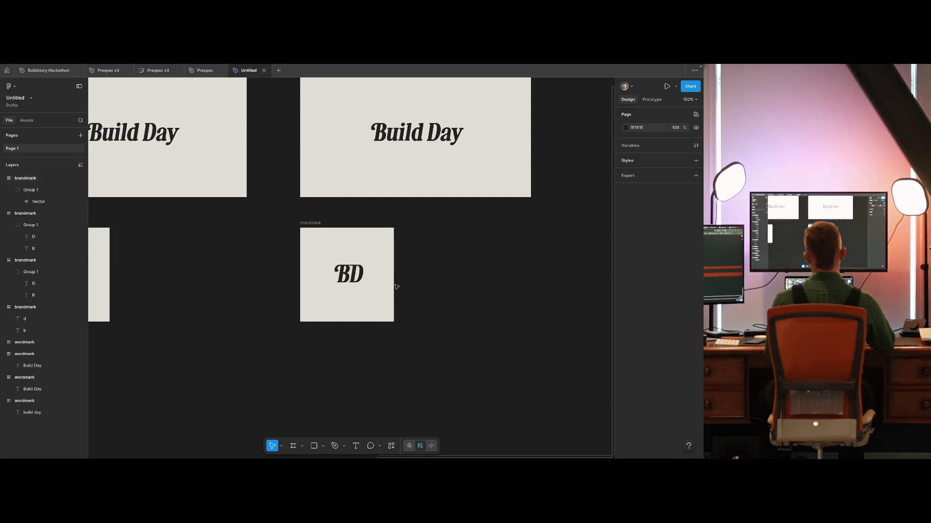
# Step: Alt-drag the BD brandmark frame to place a copy aligned directly beneath it
pyautogui.moveTo(441, 216); pyautogui.dragTo(267, 352)
pyautogui.press('Return')
pyautogui.press('Return')
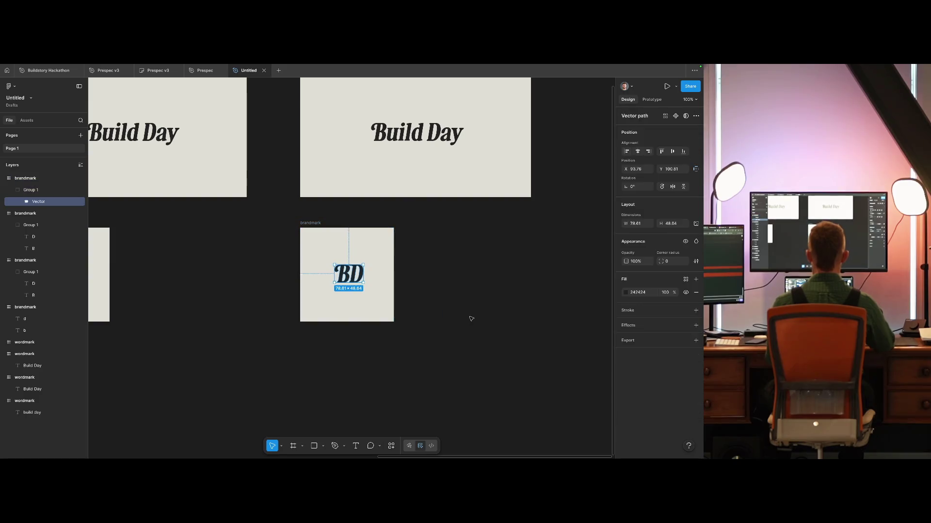
pyautogui.press('Return')
pyautogui.press('Escape')
pyautogui.hotkey('shift', '2')
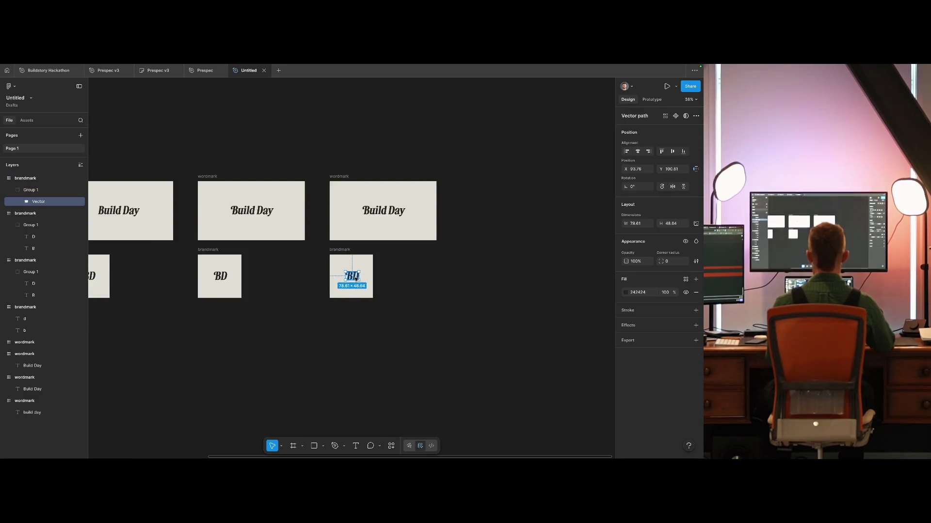
pyautogui.click(562, 283)
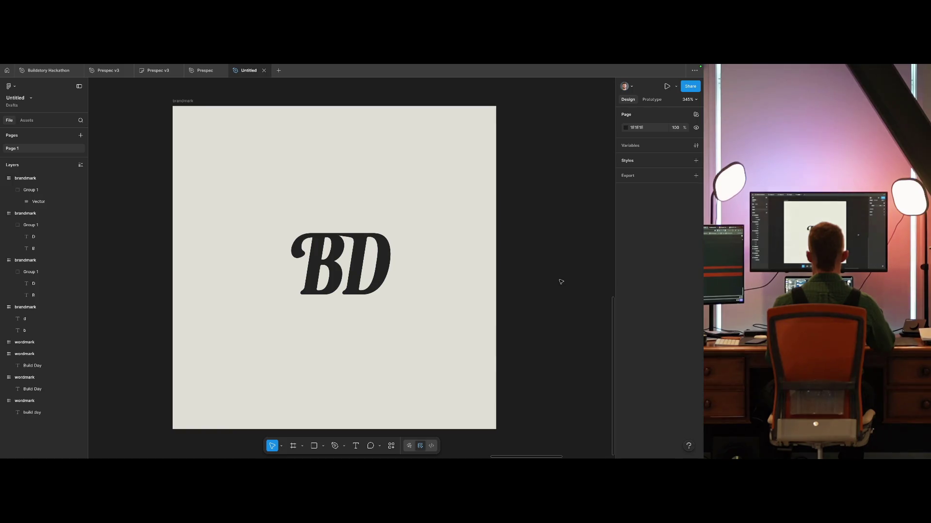
pyautogui.scroll(-5, 561, 282)
pyautogui.keyDown('alt'); pyautogui.moveTo(461, 262); pyautogui.dragTo(239, 386); pyautogui.keyUp('alt')
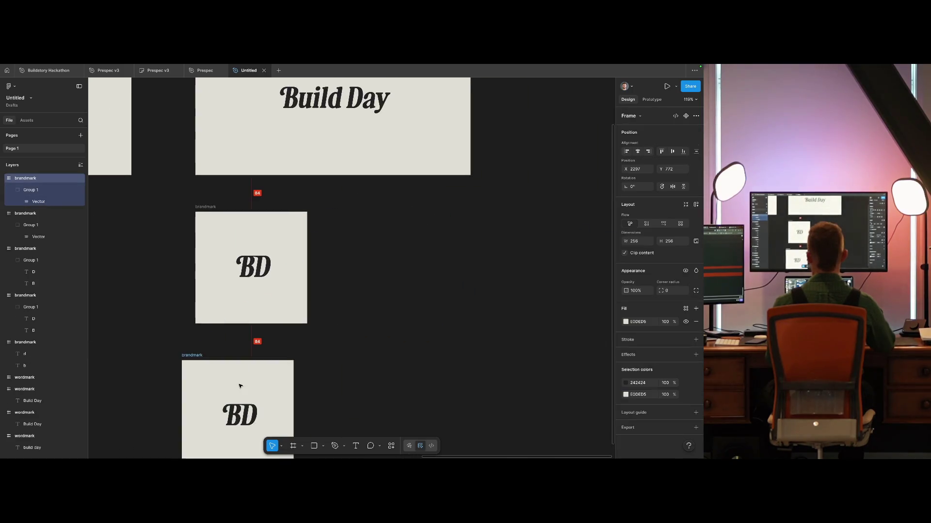
pyautogui.moveTo(239, 387); pyautogui.dragTo(252, 385)
pyautogui.click(400, 334)
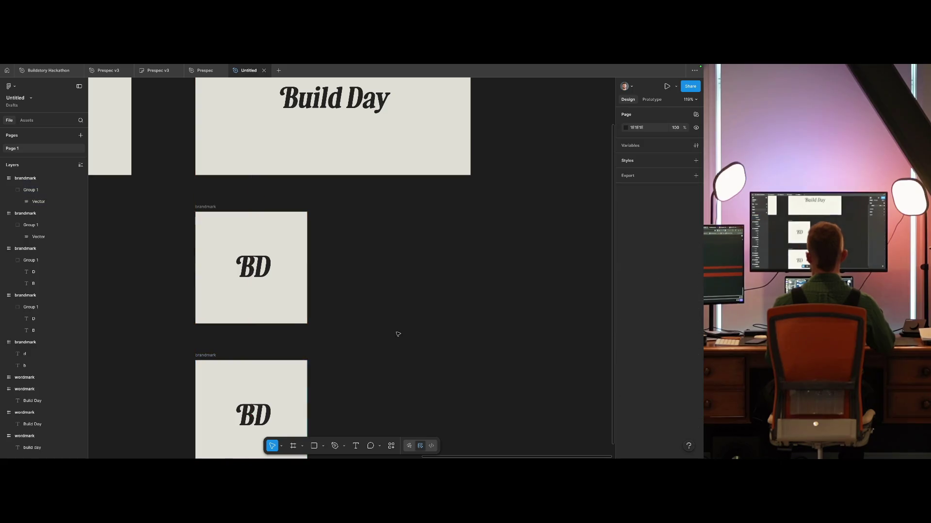
pyautogui.hscroll(-5, 484, 296)
pyautogui.scroll(-2, 484, 295)
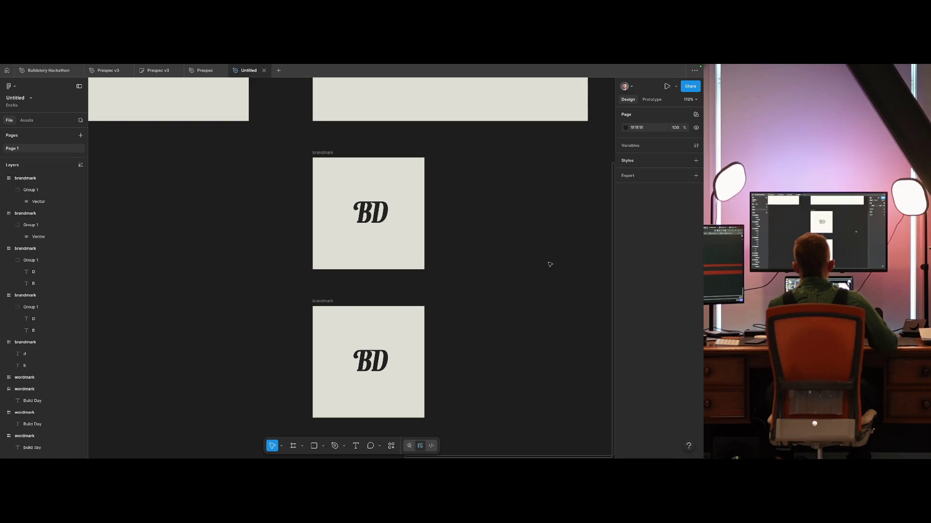
pyautogui.moveTo(514, 215); pyautogui.dragTo(493, 263)
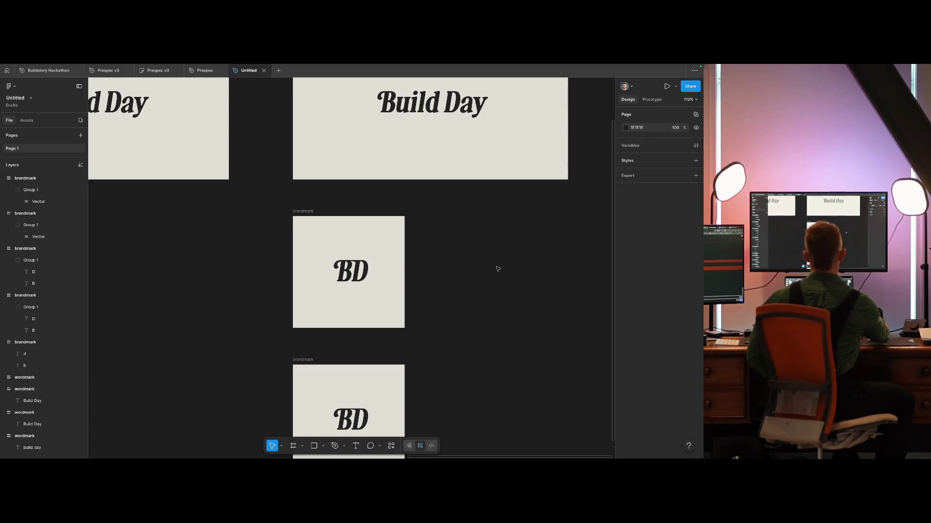
pyautogui.scroll(2, 485, 271)
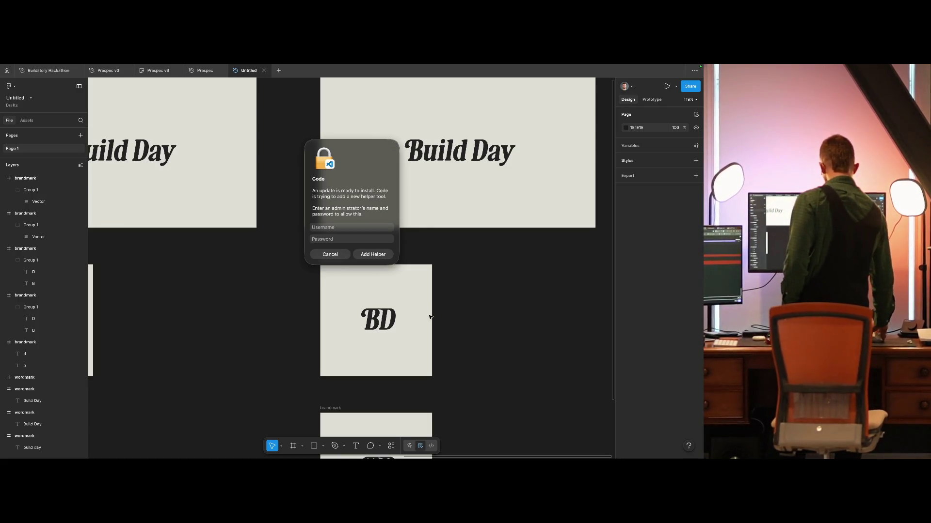
# Step: Give the Build Day wordmark frame a Noise effect with noise size 0.3
pyautogui.click(324, 255)
pyautogui.scroll(2, 272, 299)
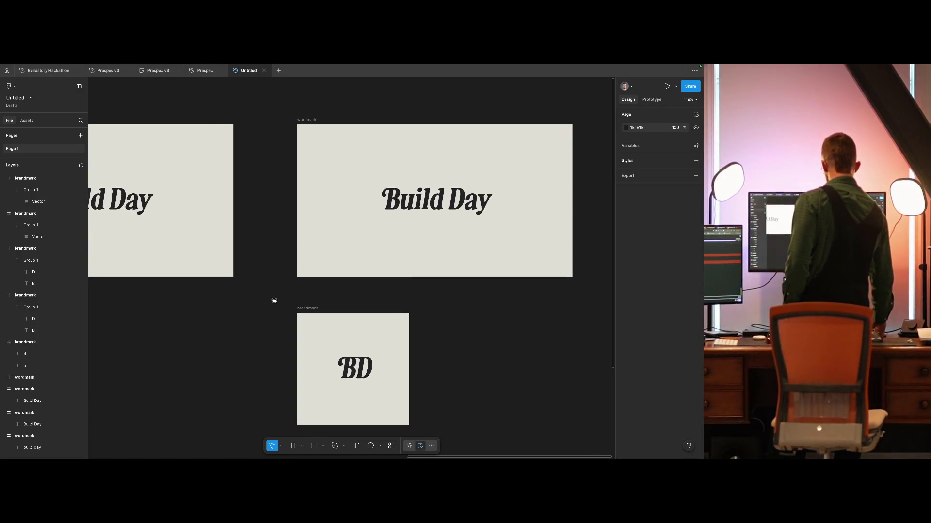
pyautogui.click(361, 141)
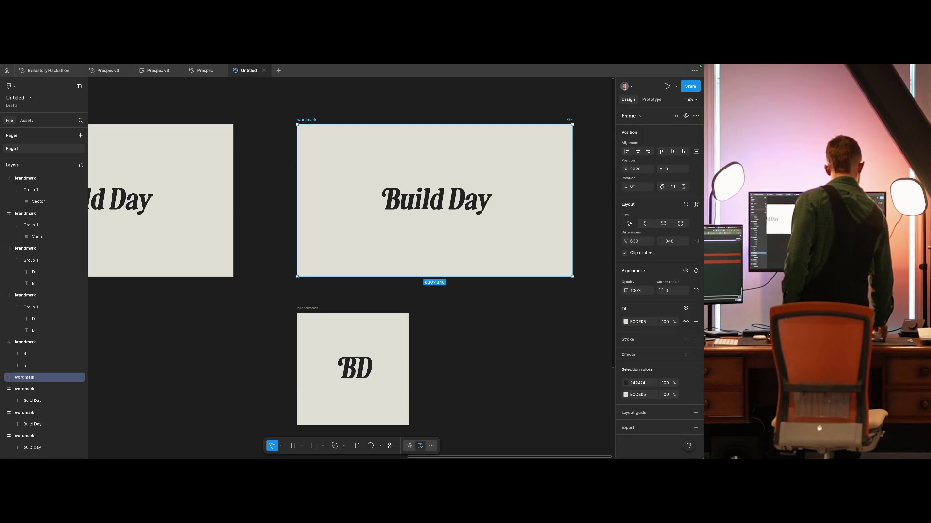
pyautogui.click(696, 354)
pyautogui.click(551, 369)
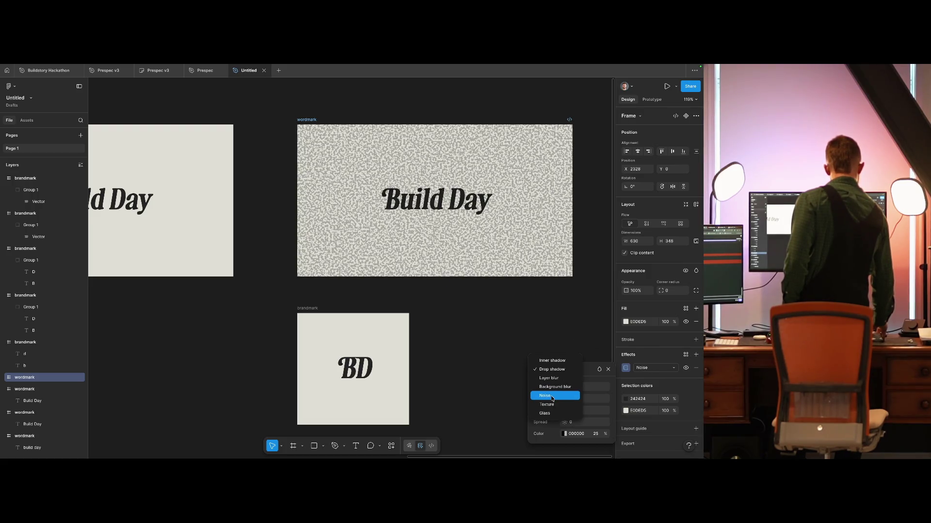
pyautogui.click(552, 396)
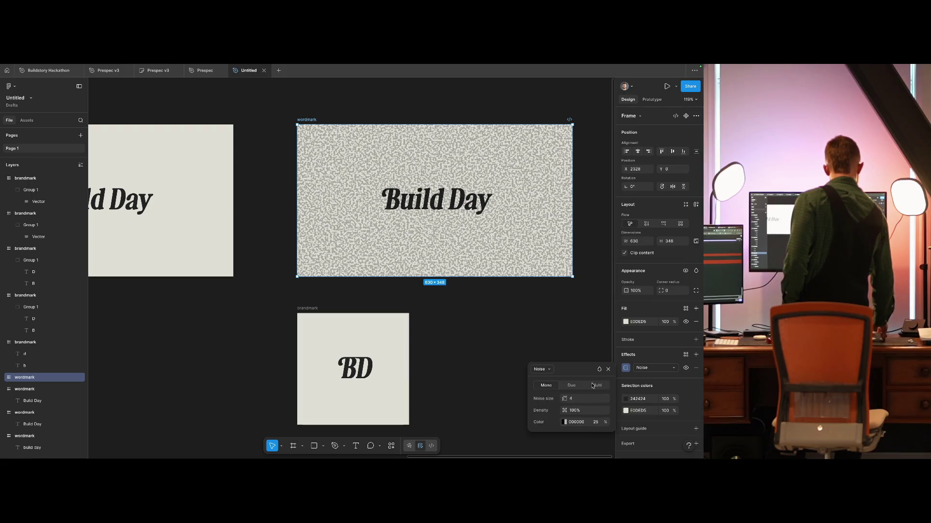
pyautogui.moveTo(565, 398); pyautogui.dragTo(546, 397)
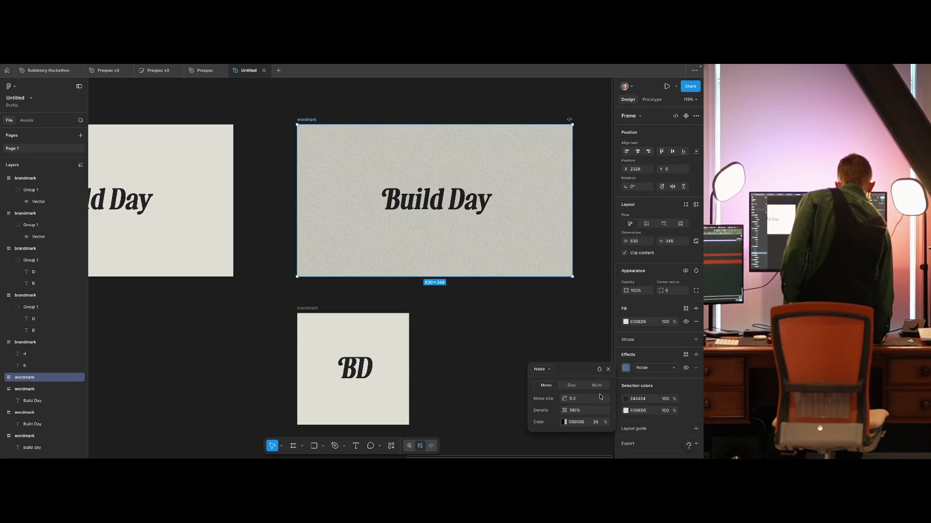
pyautogui.click(599, 370)
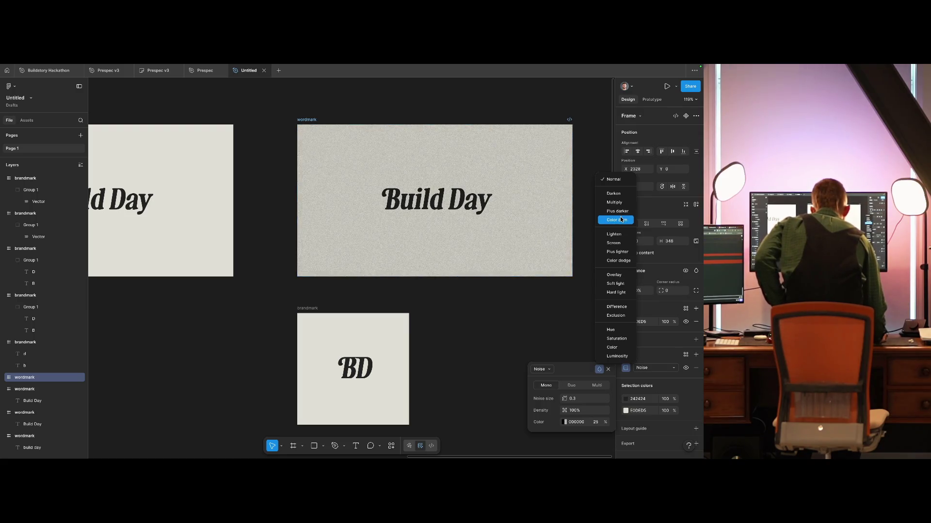
# Step: Copy the wordmark frame's noise styling and paste it onto the BD brandmark frame
pyautogui.press('Escape')
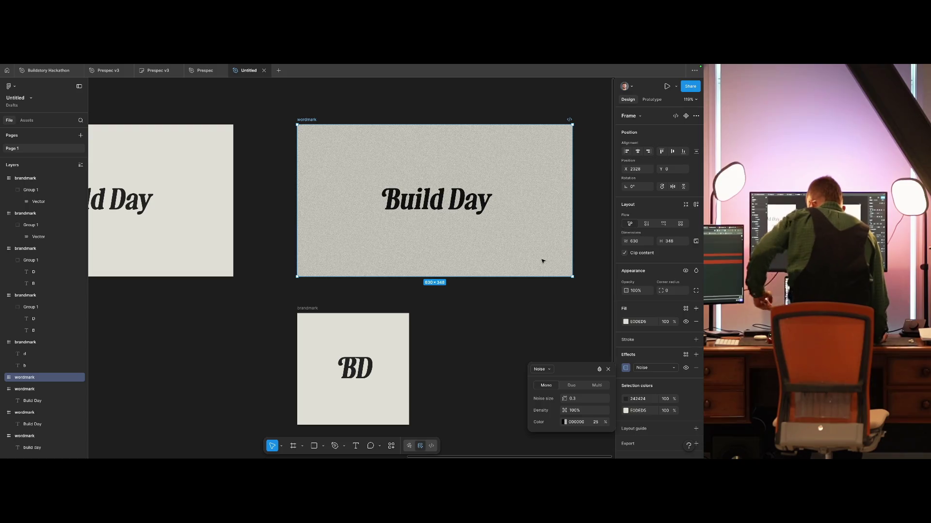
pyautogui.scroll(5, 448, 209)
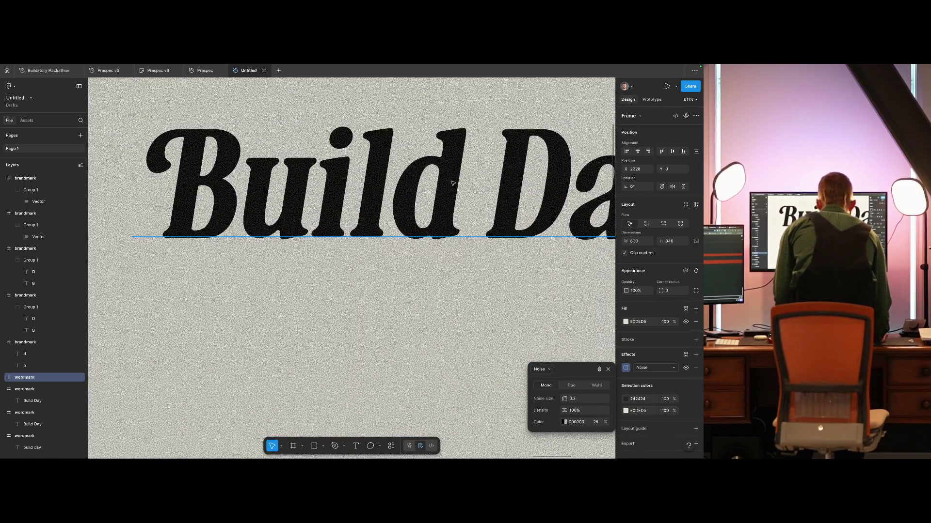
pyautogui.scroll(-3, 461, 213)
pyautogui.scroll(3, 470, 216)
pyautogui.hotkey('shift', '0')
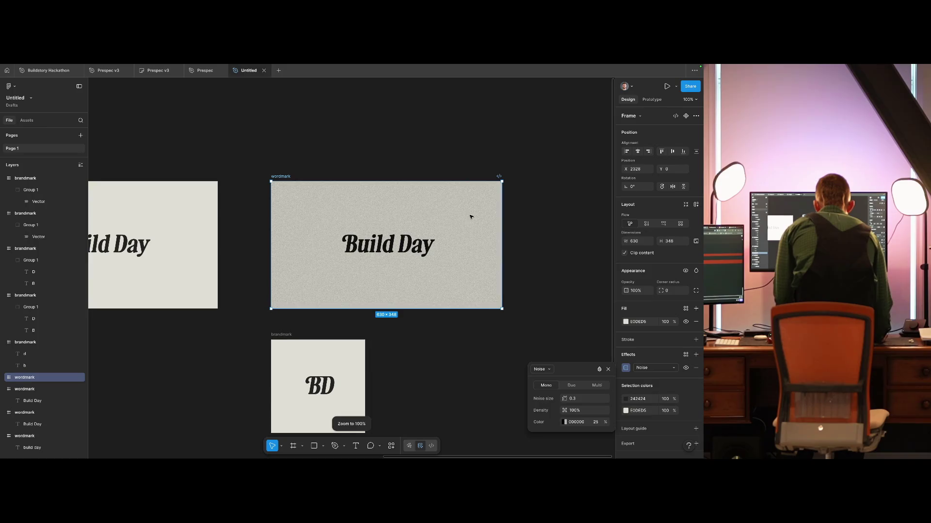
pyautogui.hotkey('ctrl', 'alt', 'c')
pyautogui.press('Escape')
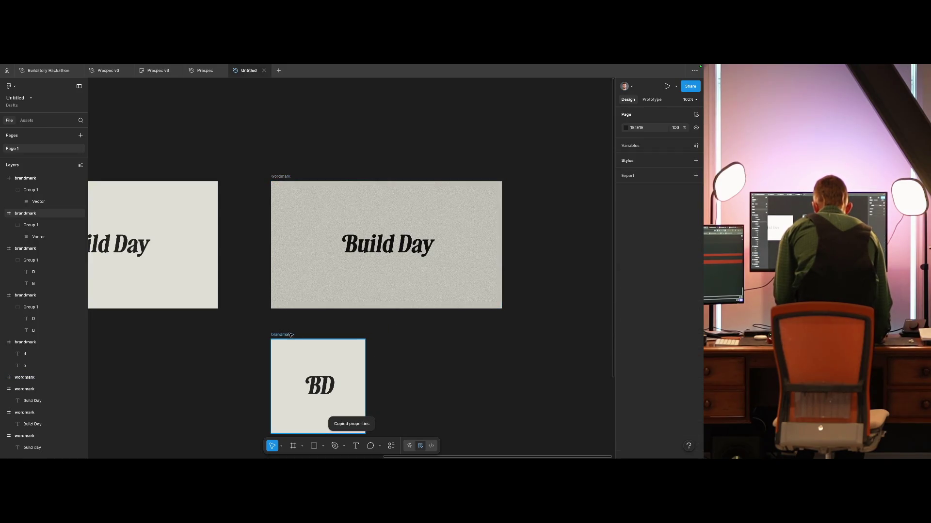
pyautogui.click(289, 335)
pyautogui.hotkey('ctrl', 'alt', 'v')
pyautogui.press('Escape')
# Step: Set the fill of both the Build Day and BD lettering to 3D3D3D
pyautogui.scroll(-2, 413, 349)
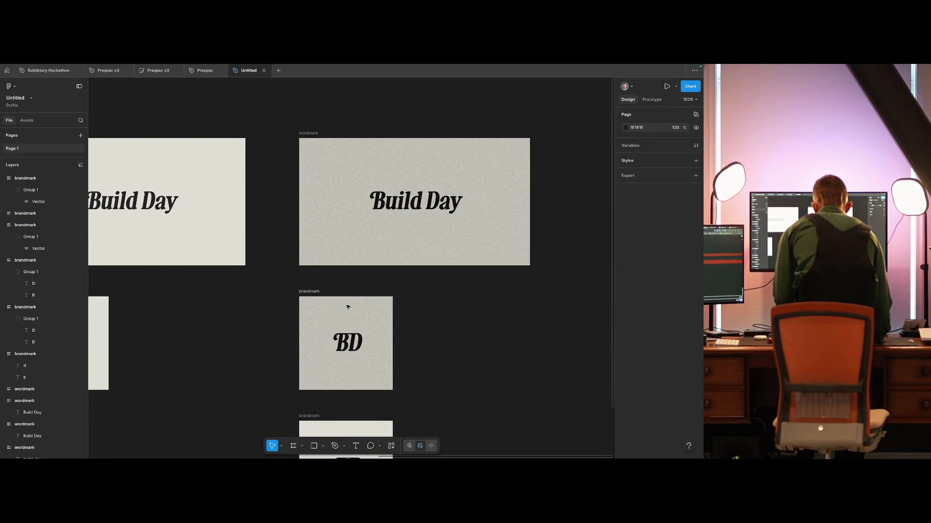
pyautogui.click(404, 212)
pyautogui.keyDown('shift'); pyautogui.click(349, 342); pyautogui.keyUp('shift')
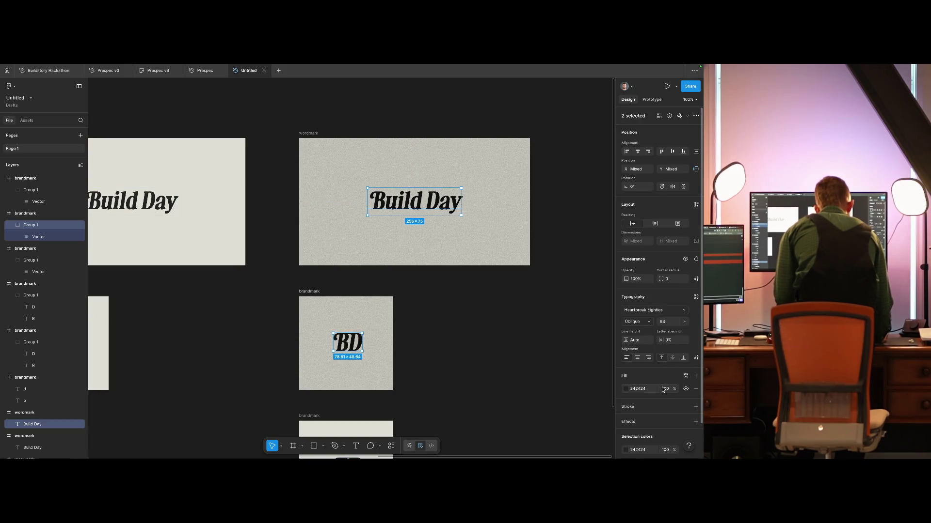
pyautogui.click(626, 389)
pyautogui.moveTo(535, 377); pyautogui.dragTo(531, 369)
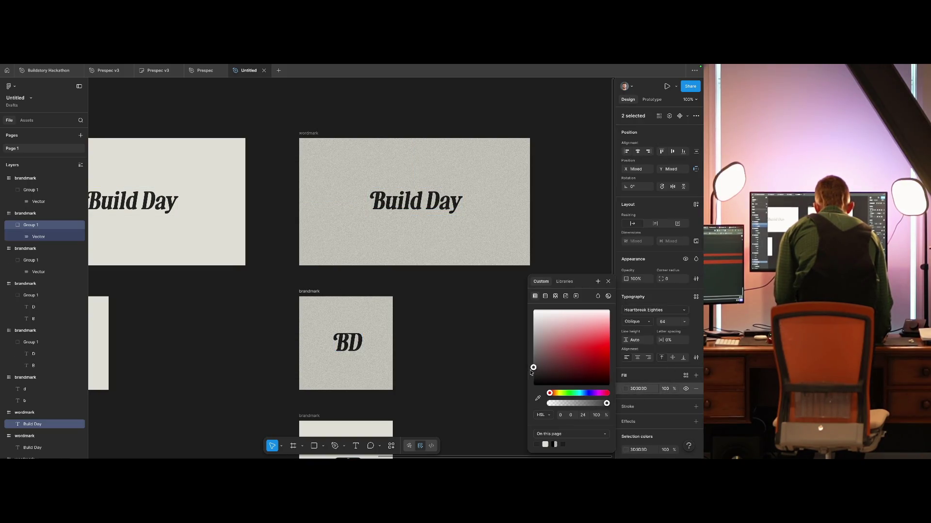
pyautogui.click(490, 328)
pyautogui.scroll(15, 425, 330)
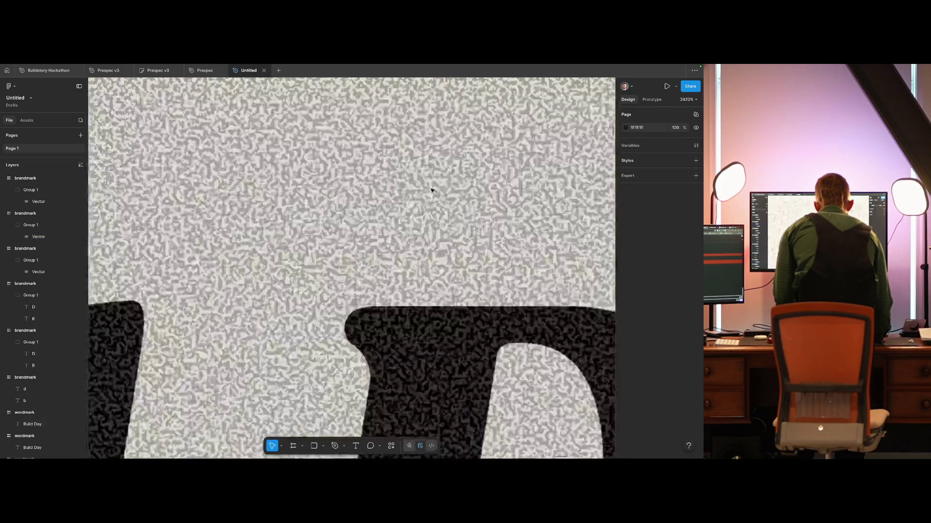
pyautogui.hotkey('shift', '0')
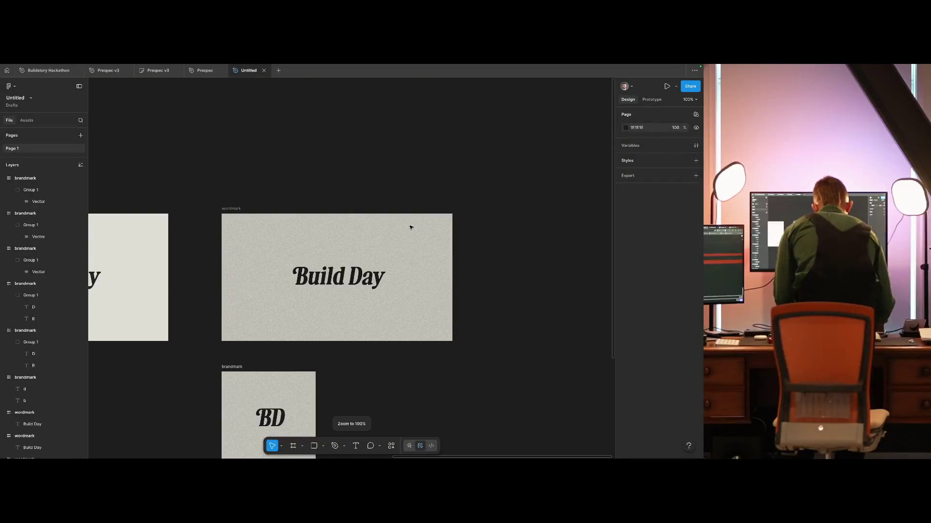
pyautogui.scroll(-3, 526, 264)
pyautogui.hscroll(-2, 547, 214)
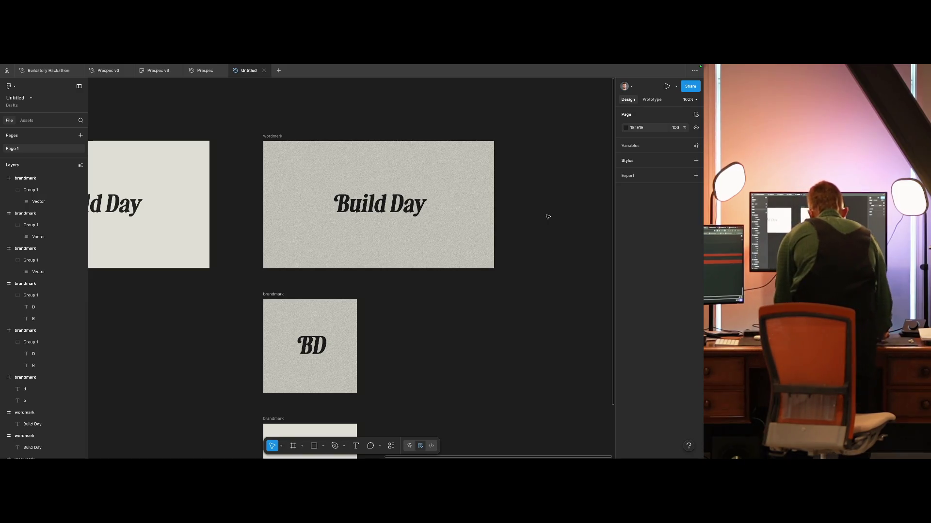
# Step: Switch to the browser's localhost Prespec spec page for the Heron onboarding project
pyautogui.hotkey('ctrl', 'Left')
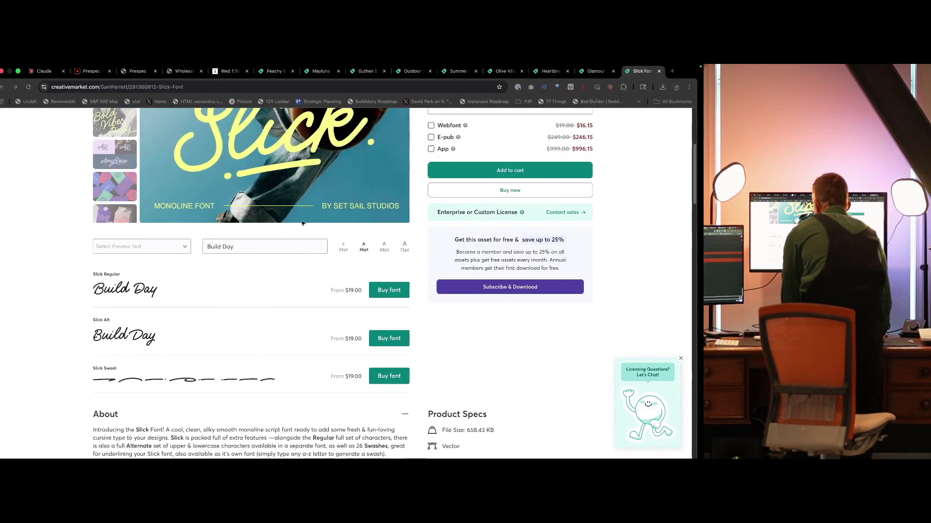
pyautogui.hotkey('ctrl', 'Tab')
pyautogui.hotkey('ctrl', 'Tab')
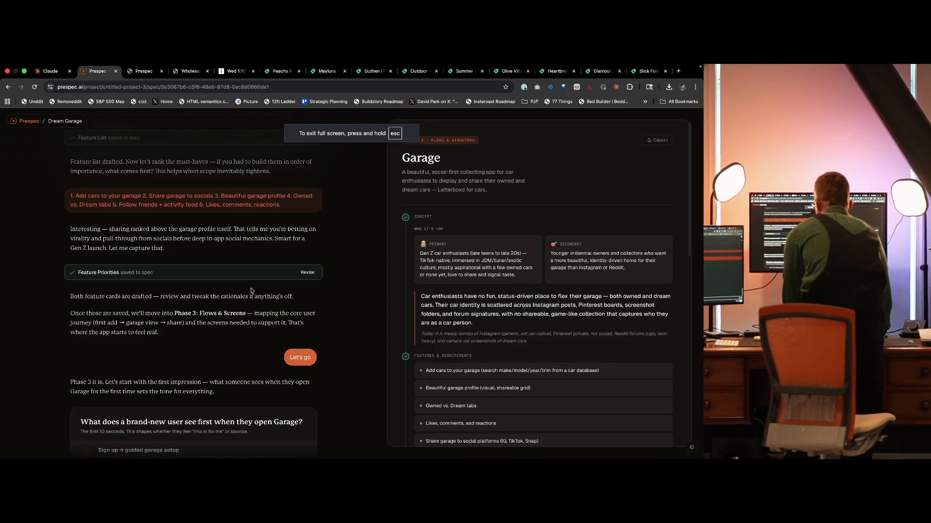
pyautogui.hotkey('ctrl', 'Tab')
pyautogui.hotkey('ctrl', 'Tab')
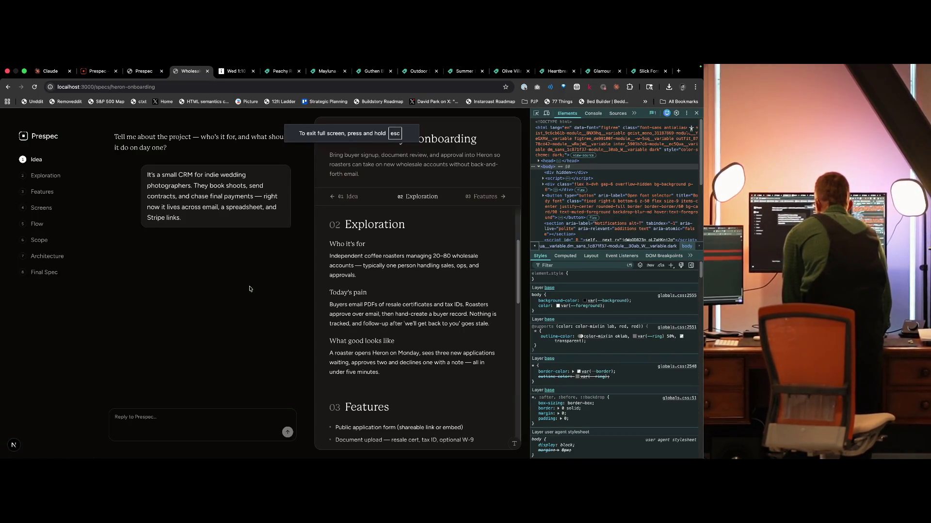
pyautogui.hotkey('ctrl', 'Left')
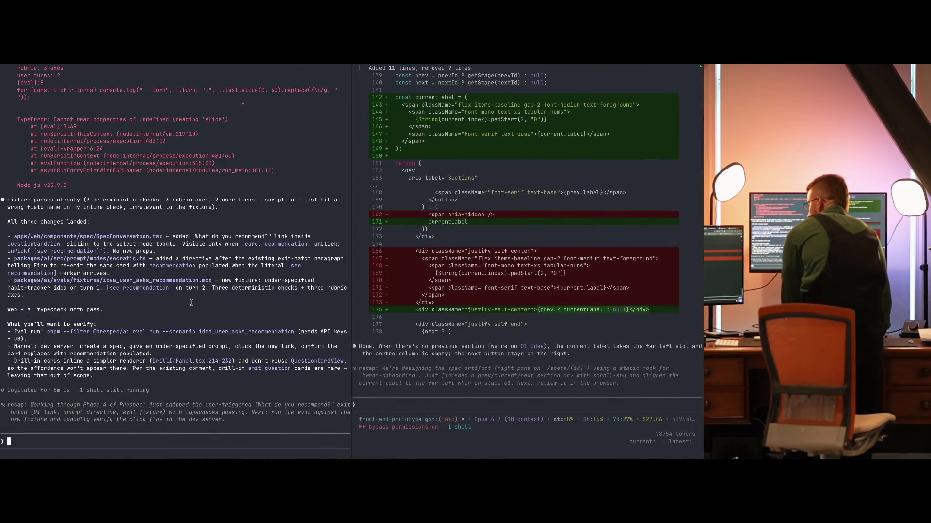
pyautogui.hotkey('ctrl', 'Left')
pyautogui.hotkey('ctrl', 'Right')
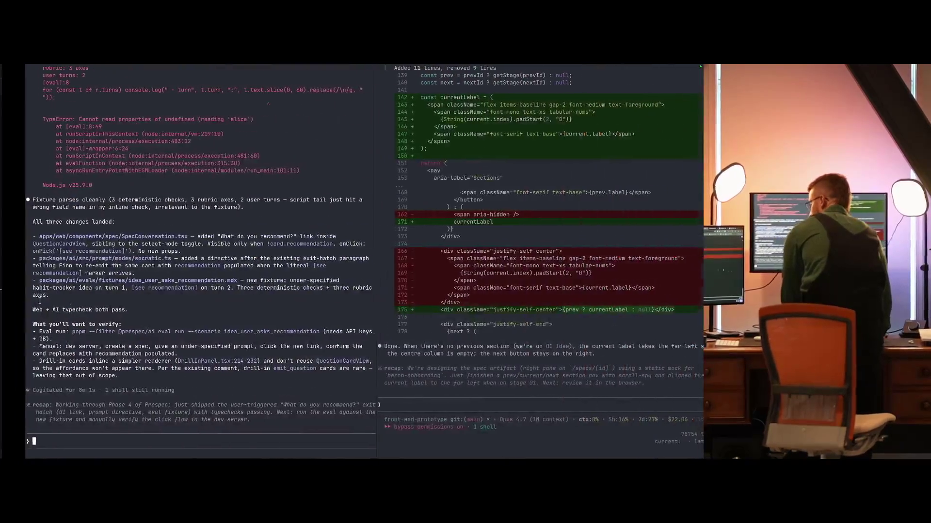
pyautogui.press('super+t')
pyautogui.press('super+w')
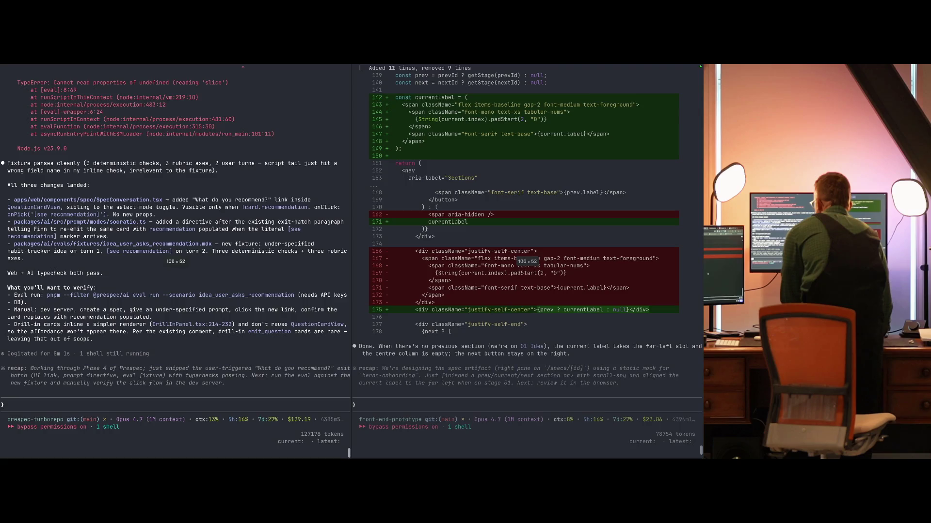